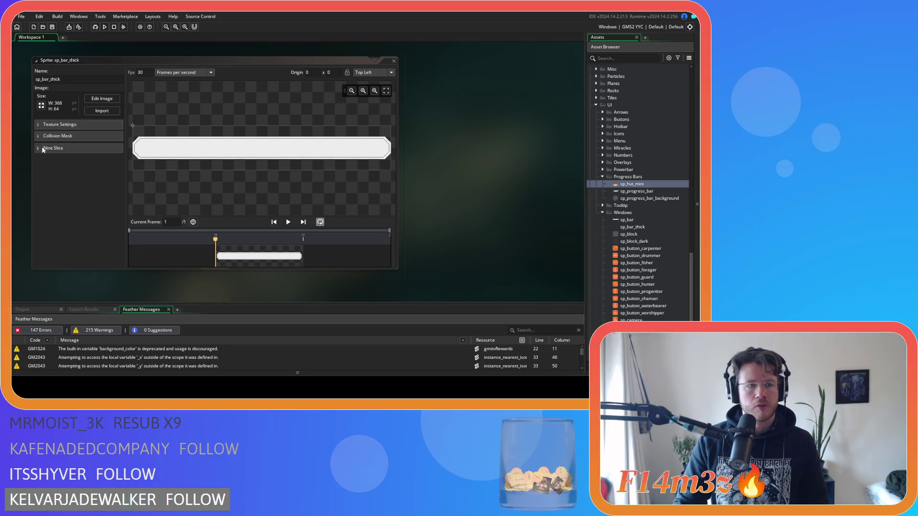
- Open sp_bar_thick in the image editor and move the bar's top half upward
{"action": "left_click", "coordinate": [101, 99]}
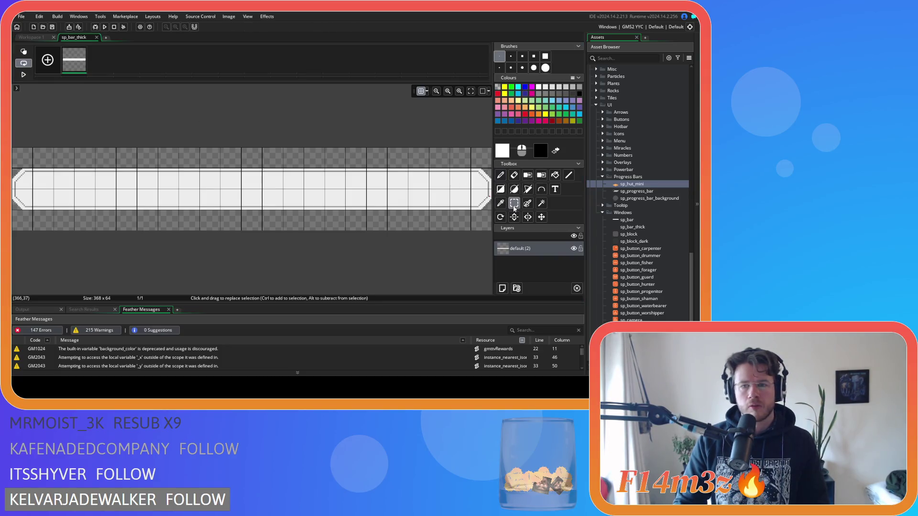
{"action": "mouse_move", "coordinate": [13, 148]}
{"action": "left_mouse_down"}
{"action": "mouse_move", "coordinate": [184, 187]}
{"action": "mouse_move", "coordinate": [451, 188]}
{"action": "left_mouse_up"}
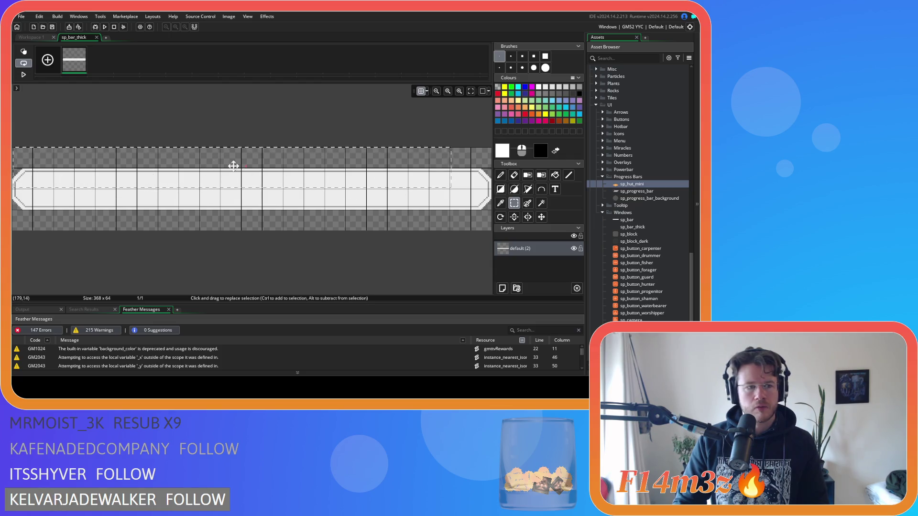
{"action": "left_click", "coordinate": [104, 175]}
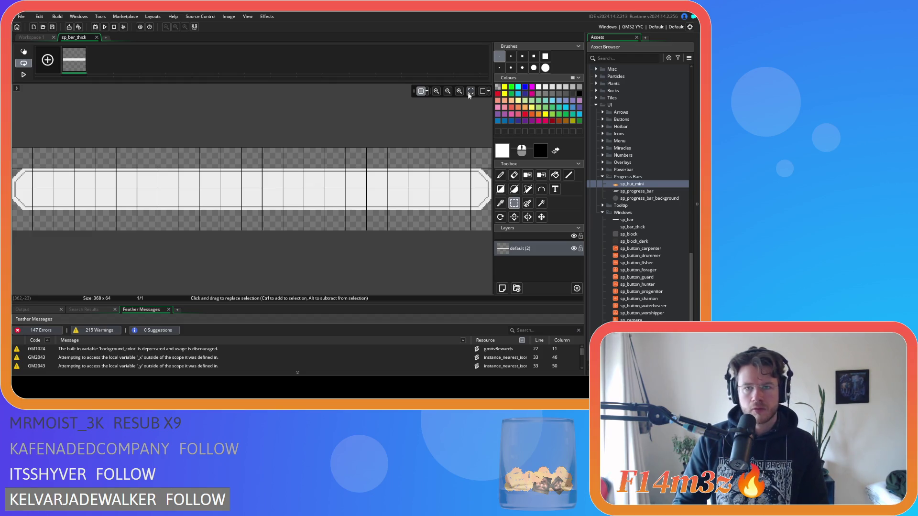
{"action": "mouse_move", "coordinate": [15, 150]}
{"action": "left_mouse_down"}
{"action": "mouse_move", "coordinate": [65, 177]}
{"action": "mouse_move", "coordinate": [494, 192]}
{"action": "left_mouse_up"}
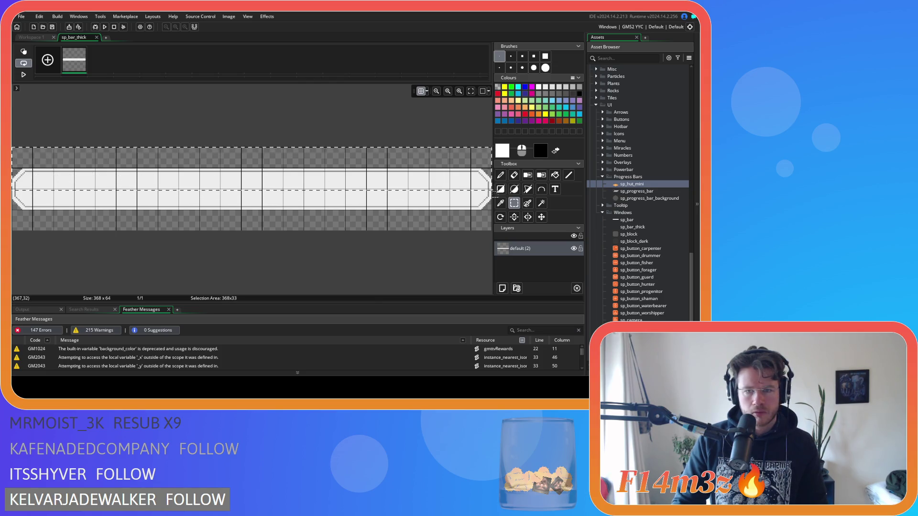
{"action": "left_click_drag", "start_coordinate": [425, 181], "coordinate": [427, 159]}
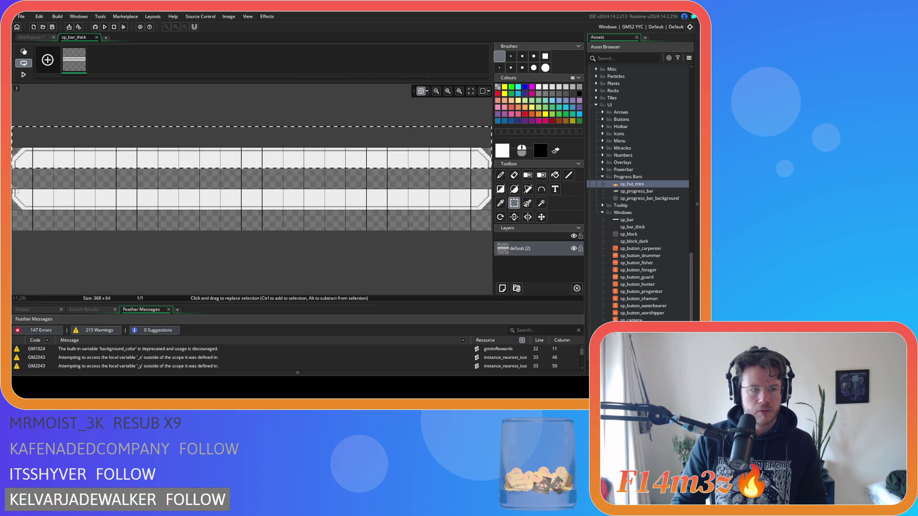
- Move the bar's lower half down and capture a thin strip of it as a brush
{"action": "left_click_drag", "start_coordinate": [14, 187], "coordinate": [492, 226]}
{"action": "left_click_drag", "start_coordinate": [419, 207], "coordinate": [406, 225]}
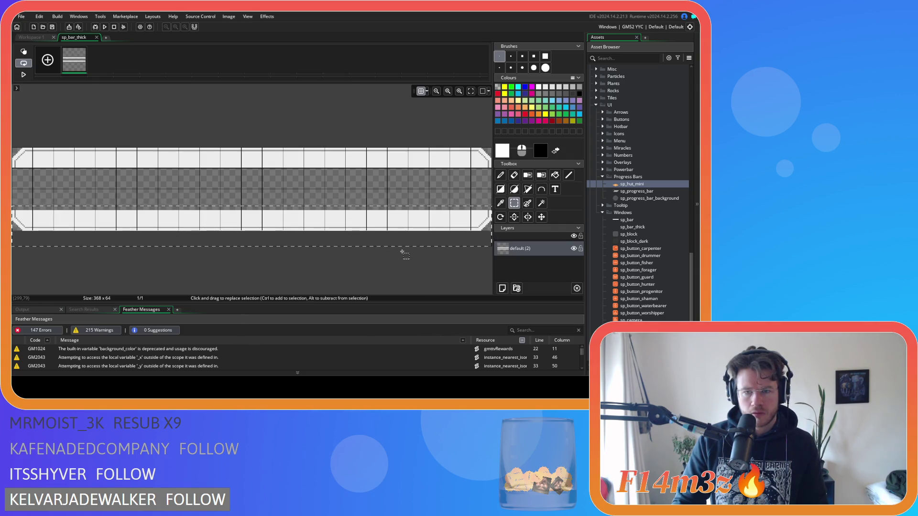
{"action": "left_click", "coordinate": [16, 221]}
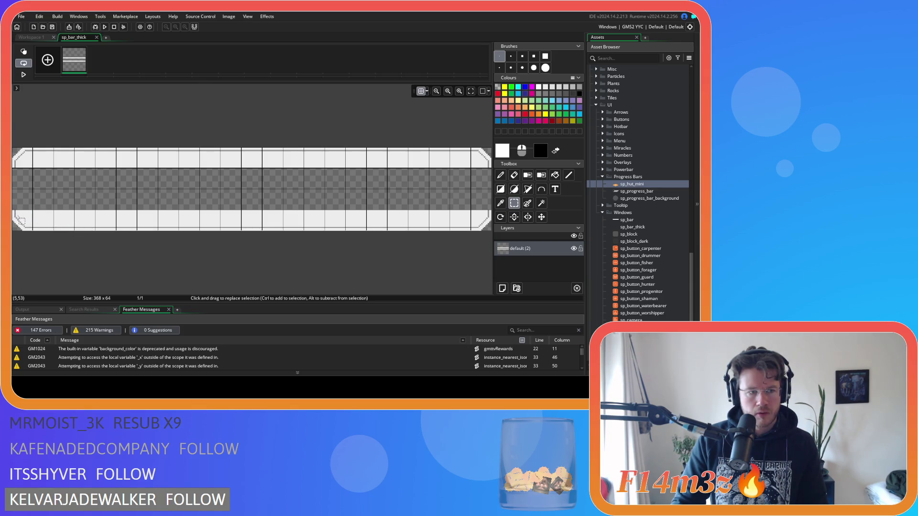
{"action": "mouse_move", "coordinate": [14, 218]}
{"action": "left_mouse_down"}
{"action": "mouse_move", "coordinate": [476, 207]}
{"action": "mouse_move", "coordinate": [493, 216]}
{"action": "left_mouse_up"}
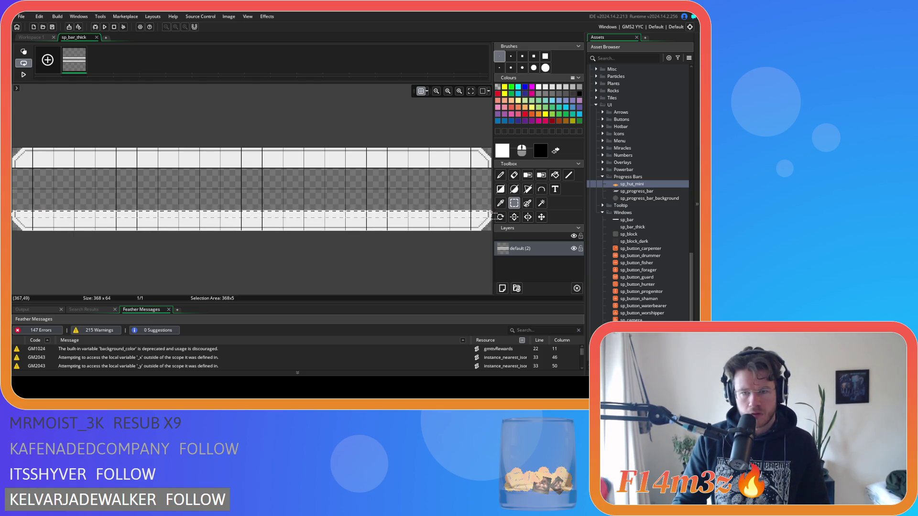
{"action": "key", "text": "ctrl+c"}
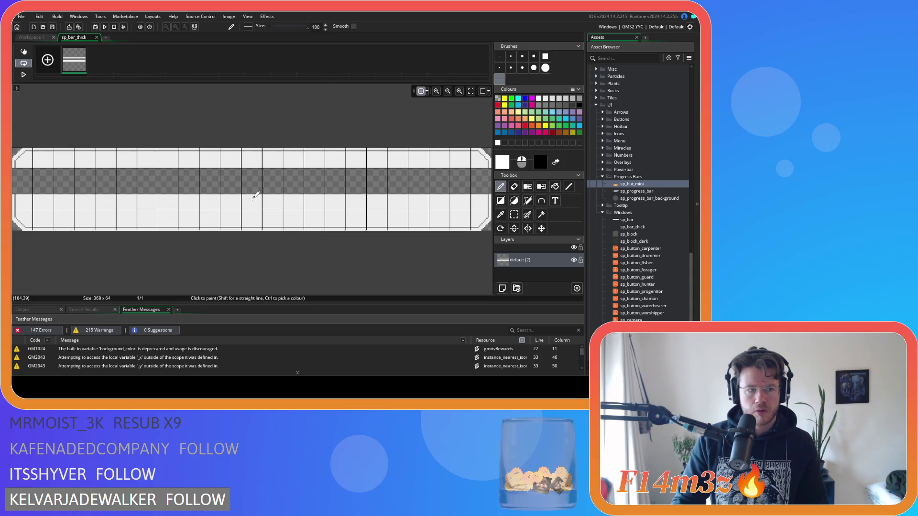
- Paint the strip brush across the transparent gap to form one solid white bar
{"action": "left_click", "coordinate": [256, 195]}
{"action": "left_click", "coordinate": [256, 184]}
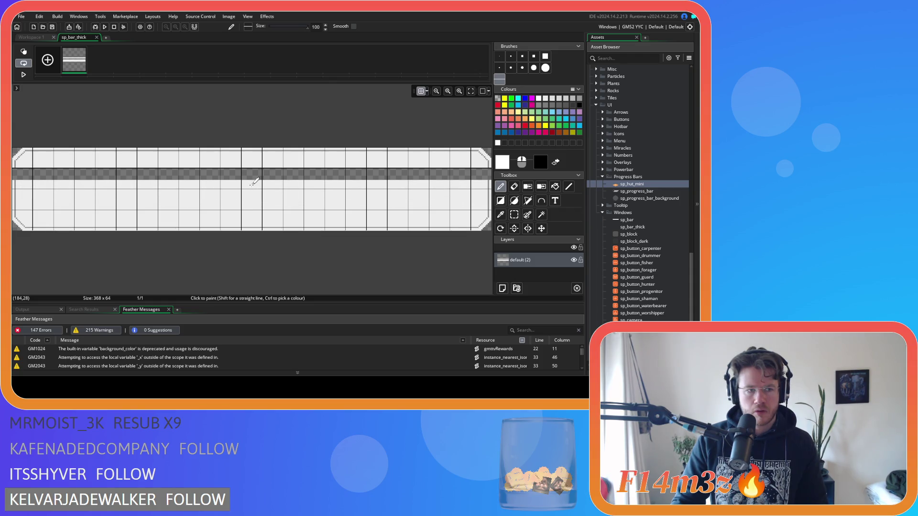
{"action": "left_click", "coordinate": [255, 180]}
{"action": "left_click_drag", "start_coordinate": [255, 180], "coordinate": [254, 169]}
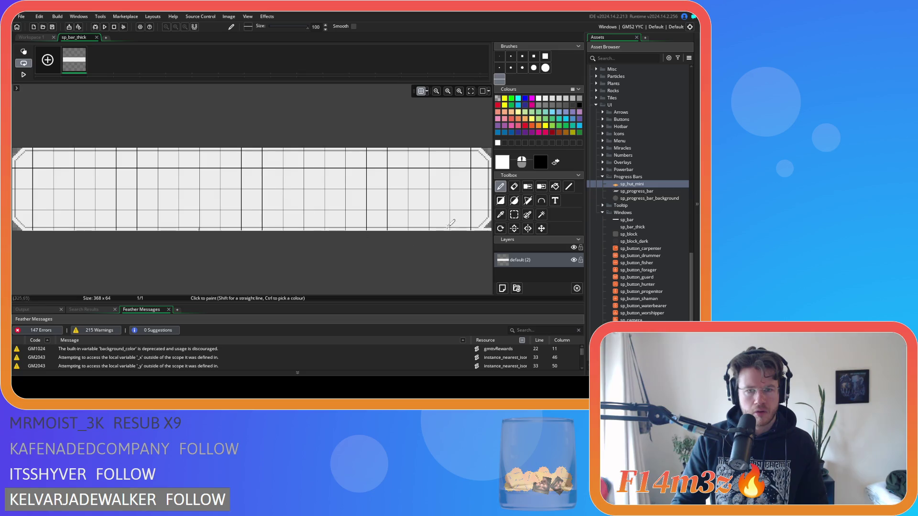
- Toggle the pixel grid off and on, then return to the Workspace 1 sprite overview
{"action": "left_click", "coordinate": [421, 91]}
{"action": "left_click", "coordinate": [422, 91]}
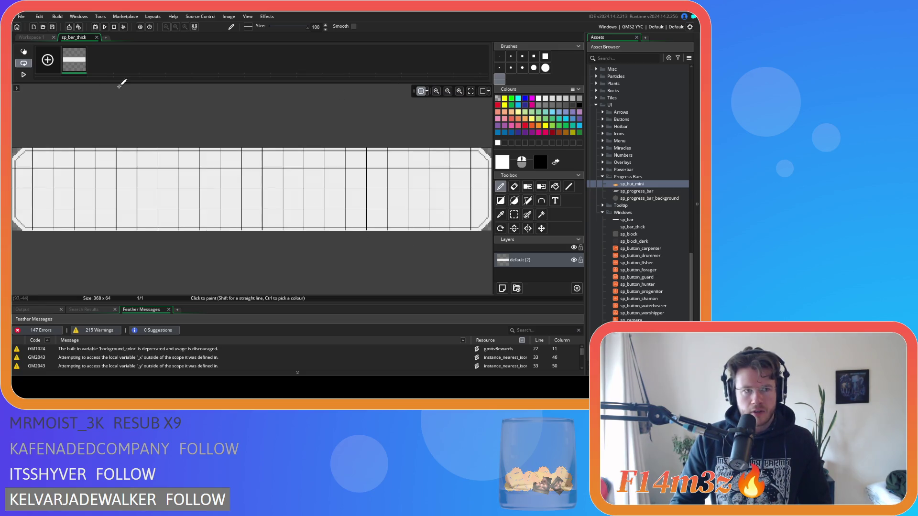
{"action": "left_click", "coordinate": [31, 37]}
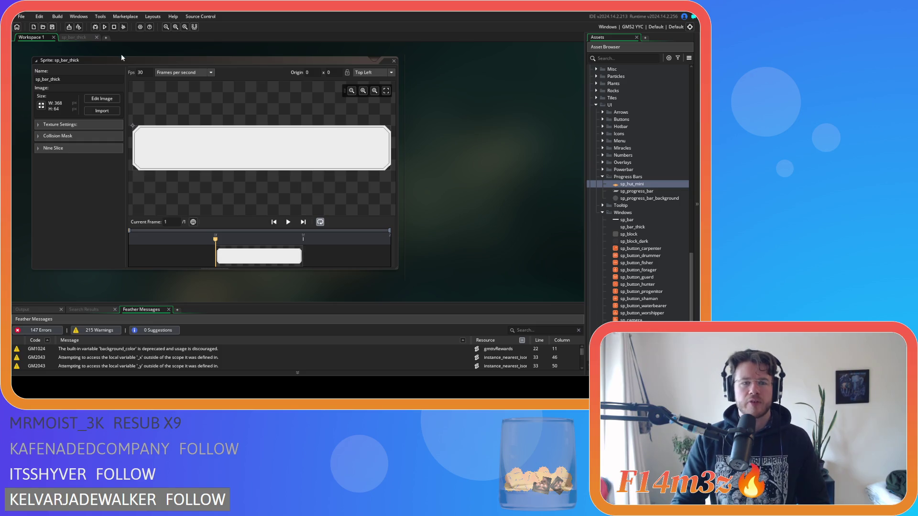
- Reopen the sp_bar_thick image editor, hide its pixel grid and close it
{"action": "left_click", "coordinate": [76, 37]}
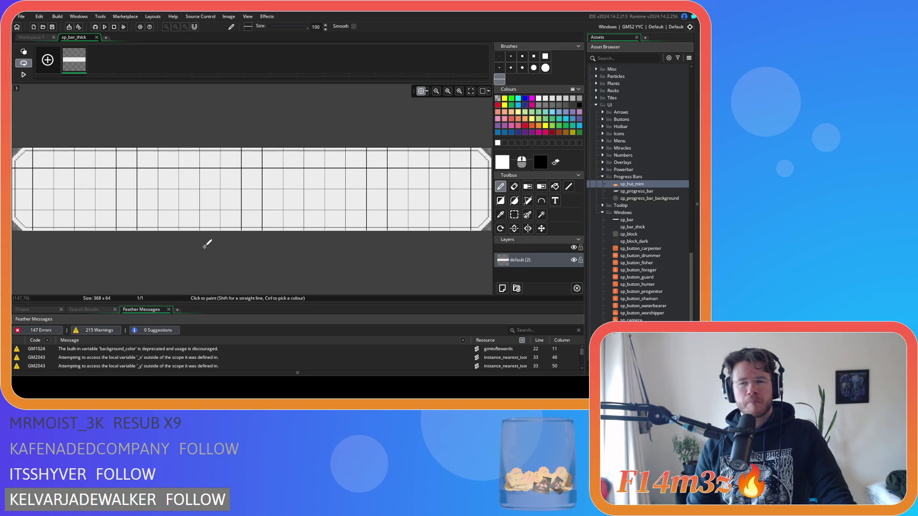
{"action": "left_click", "coordinate": [420, 91]}
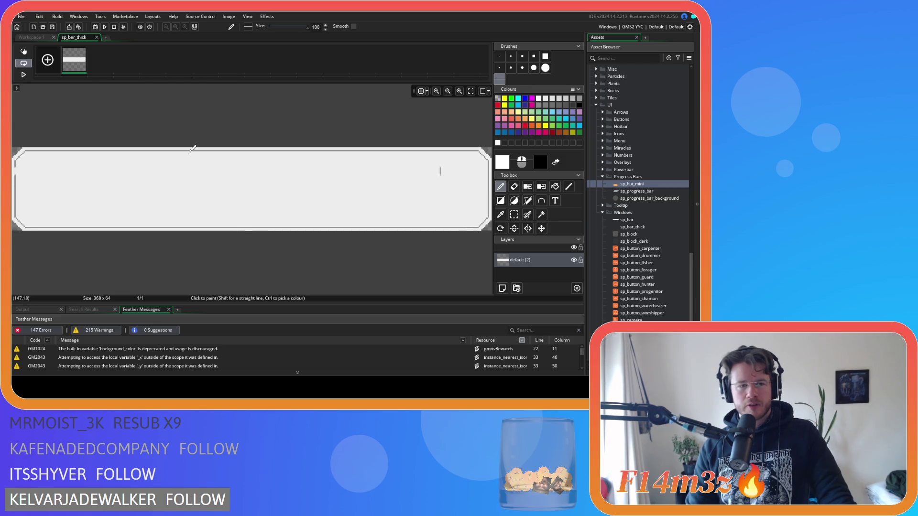
{"action": "left_click", "coordinate": [97, 37]}
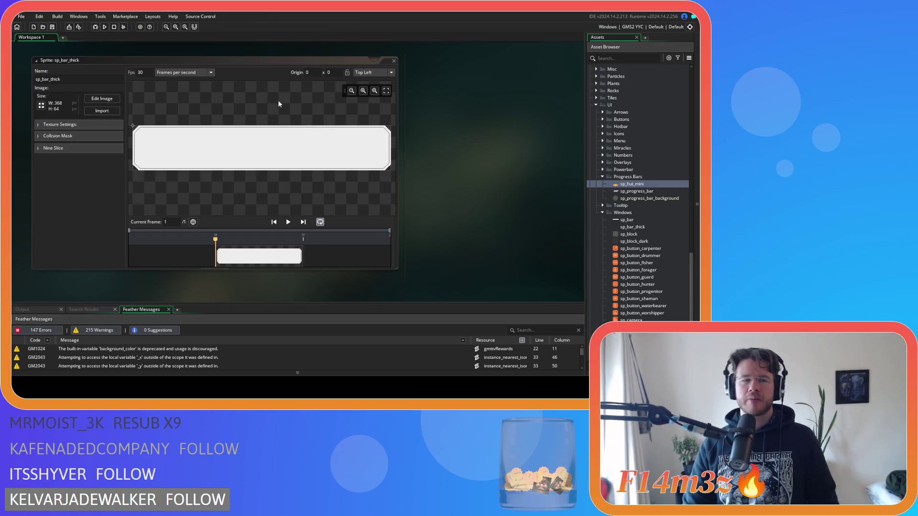
{"action": "double_click", "coordinate": [391, 59]}
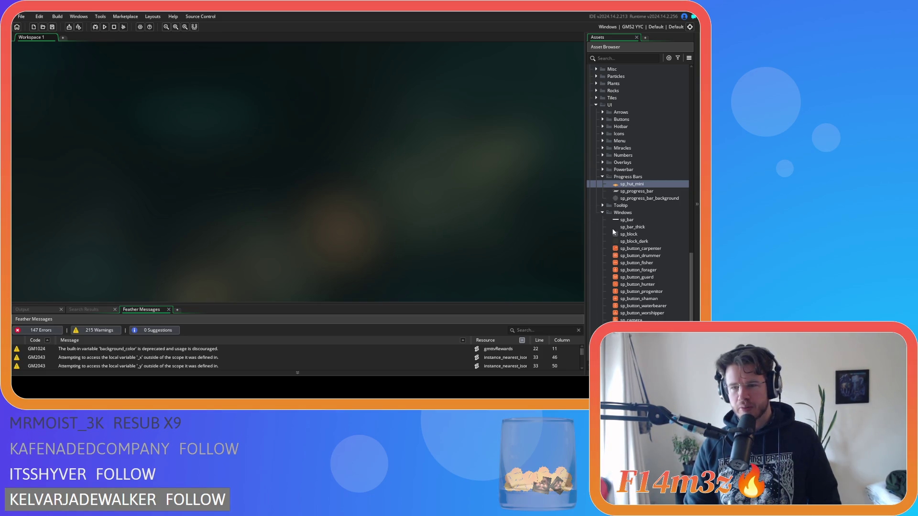
- Close the sp_bar_thick window and collapse the Windows, Progress Bars, UI and Sprites folders
{"action": "double_click", "coordinate": [626, 227]}
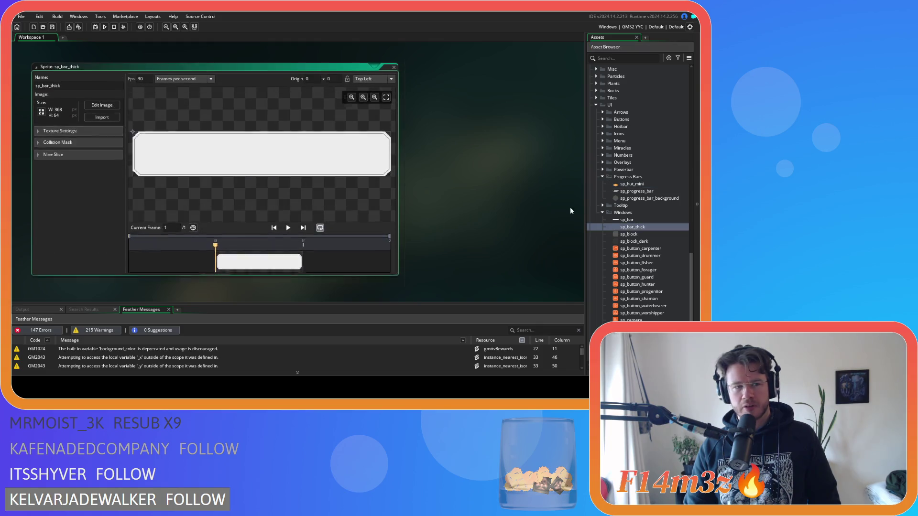
{"action": "left_click", "coordinate": [393, 65]}
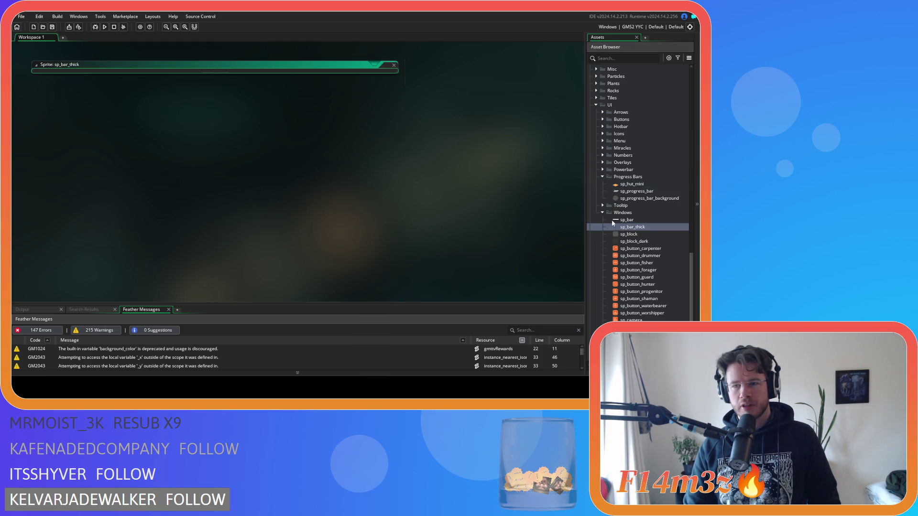
{"action": "left_click", "coordinate": [602, 212]}
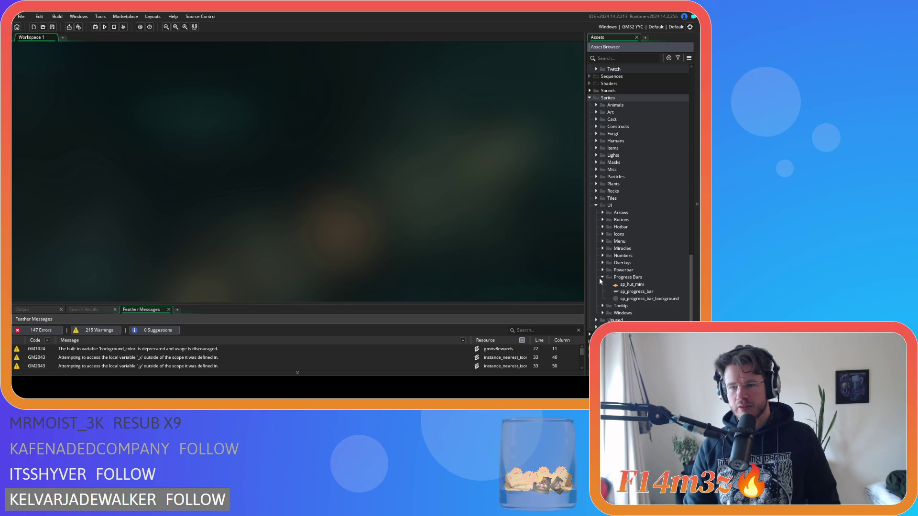
{"action": "left_click", "coordinate": [602, 277]}
{"action": "left_click", "coordinate": [596, 226]}
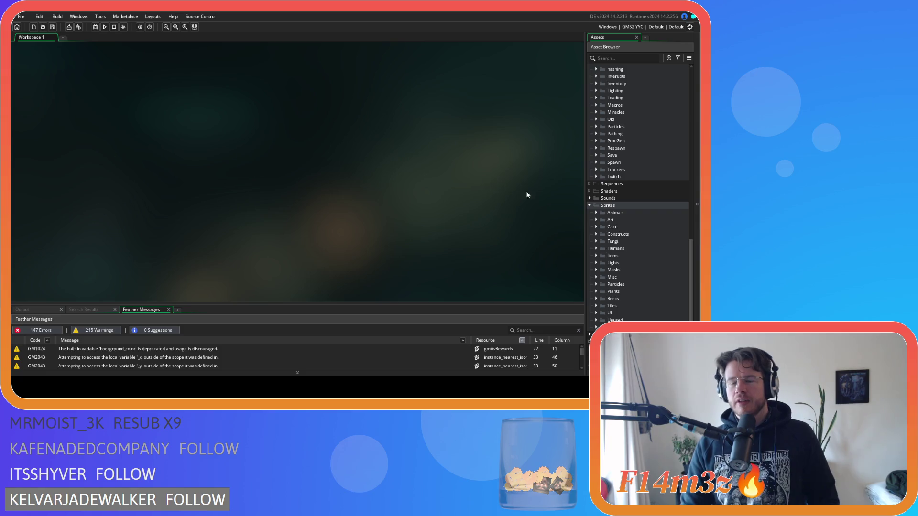
{"action": "left_click", "coordinate": [589, 205]}
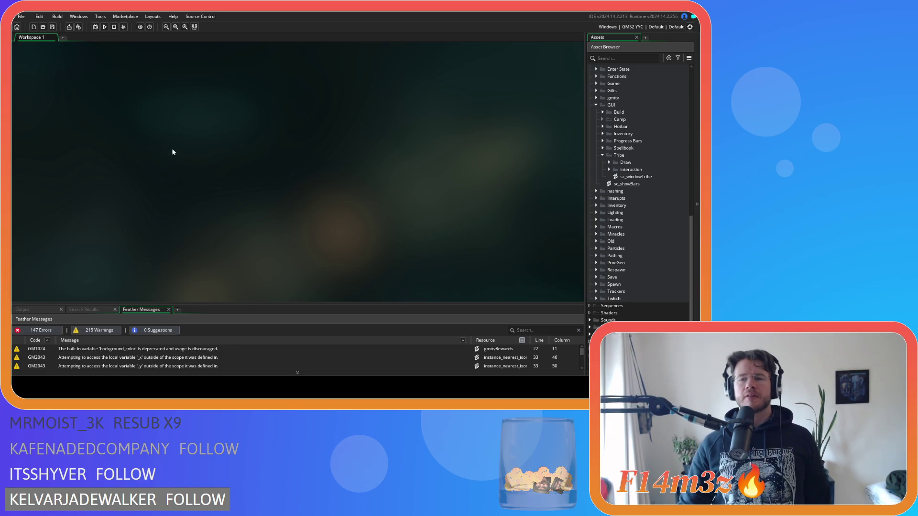
- Duplicate sc_windowTribe and rename the copy to sc_windowCamp
{"action": "left_click", "coordinate": [638, 180]}
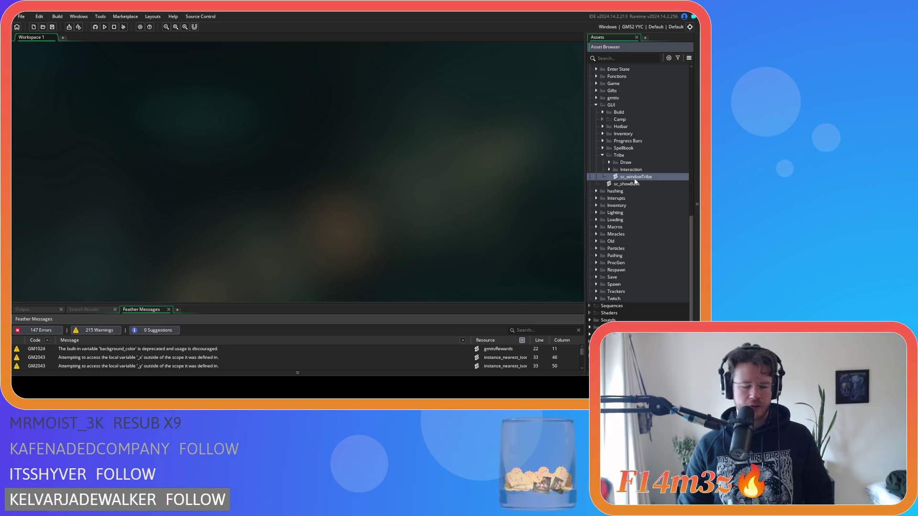
{"action": "key", "text": "ctrl+d"}
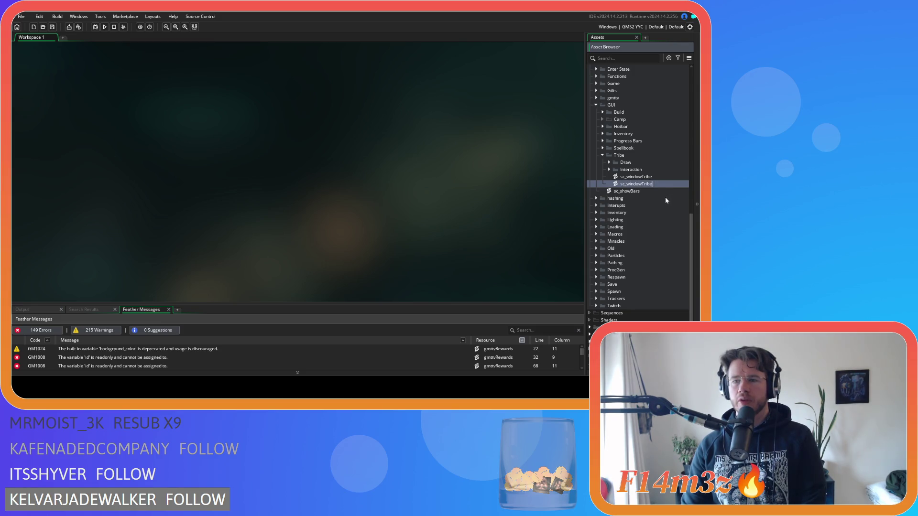
{"action": "key", "text": "Return"}
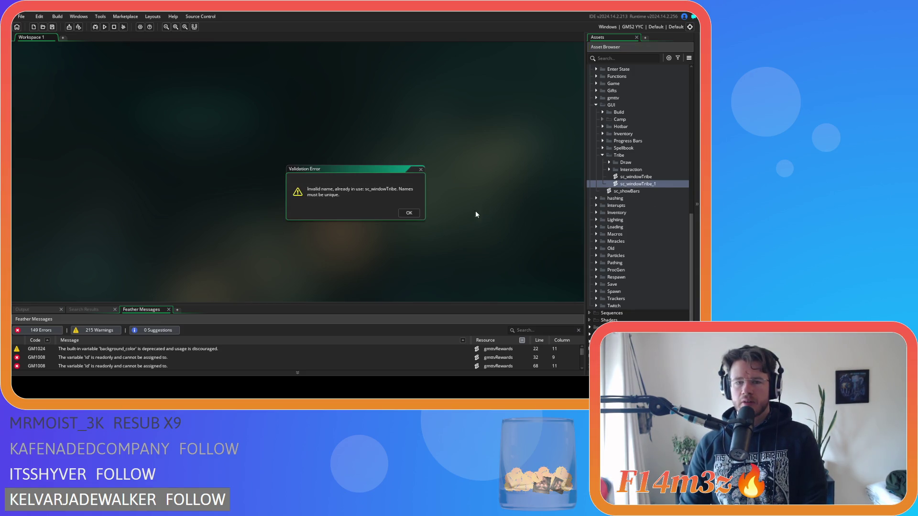
{"action": "left_click", "coordinate": [409, 213]}
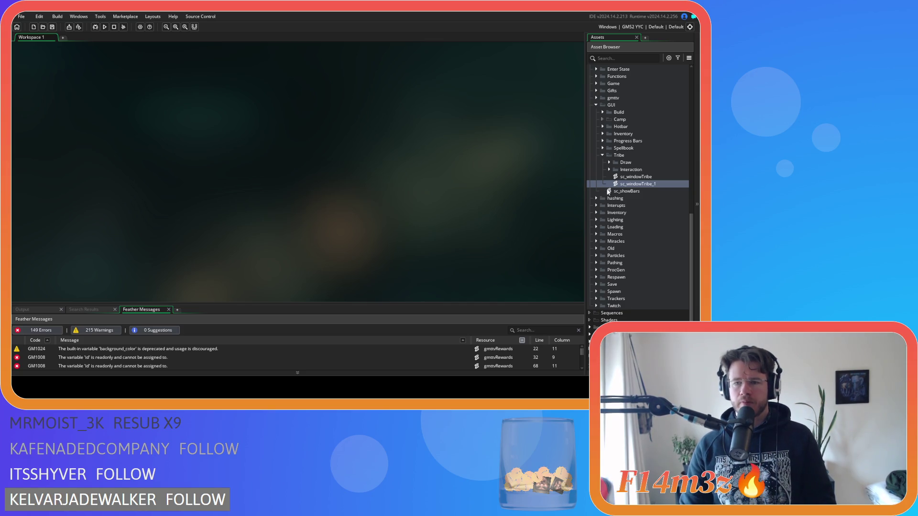
{"action": "left_click", "coordinate": [650, 183]}
{"action": "key", "text": "BackSpace"}
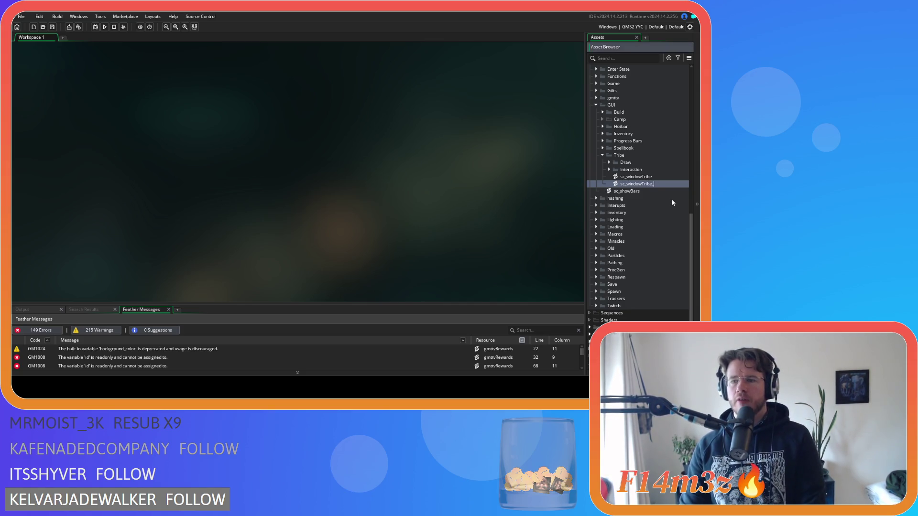
{"action": "type", "text": "Camp"}
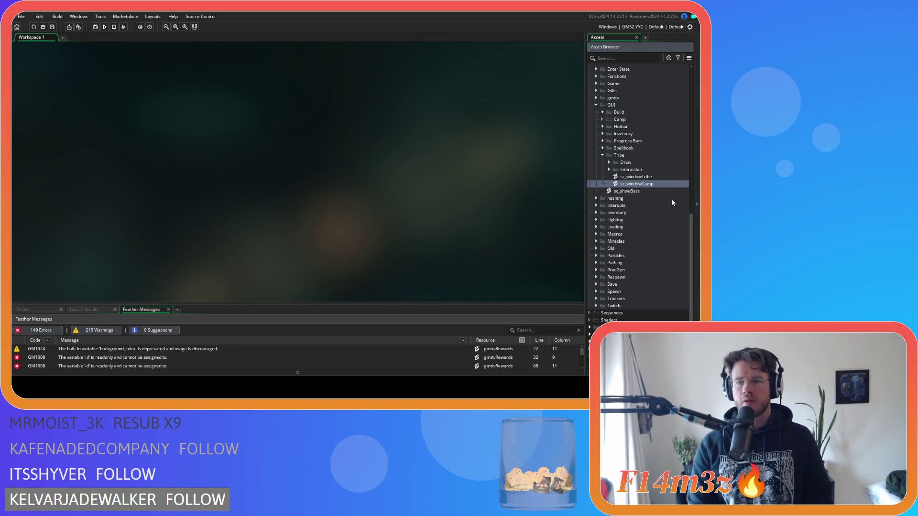
{"action": "key", "text": "Return"}
- Move sc_windowCamp into the GUI Camp folder and collapse the Tribe folder
{"action": "left_click", "coordinate": [610, 162]}
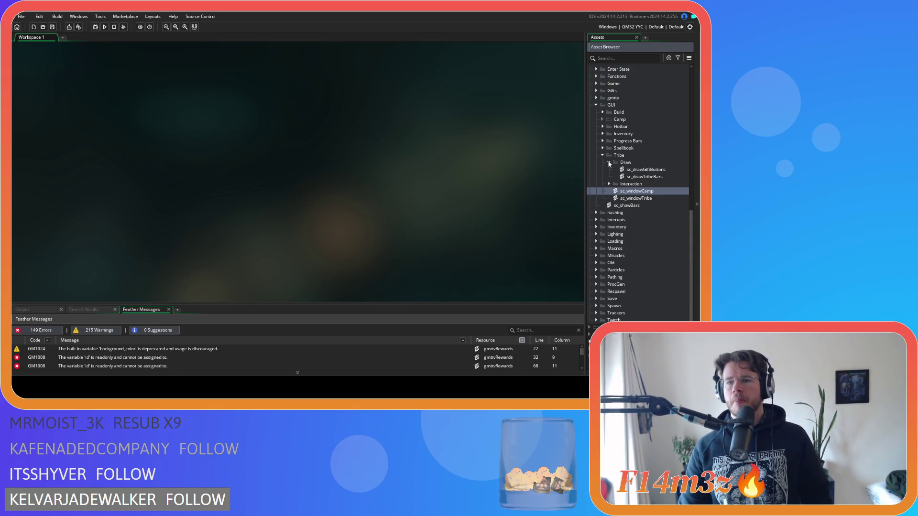
{"action": "left_click", "coordinate": [609, 163]}
{"action": "left_click", "coordinate": [608, 170]}
{"action": "left_click", "coordinate": [609, 169]}
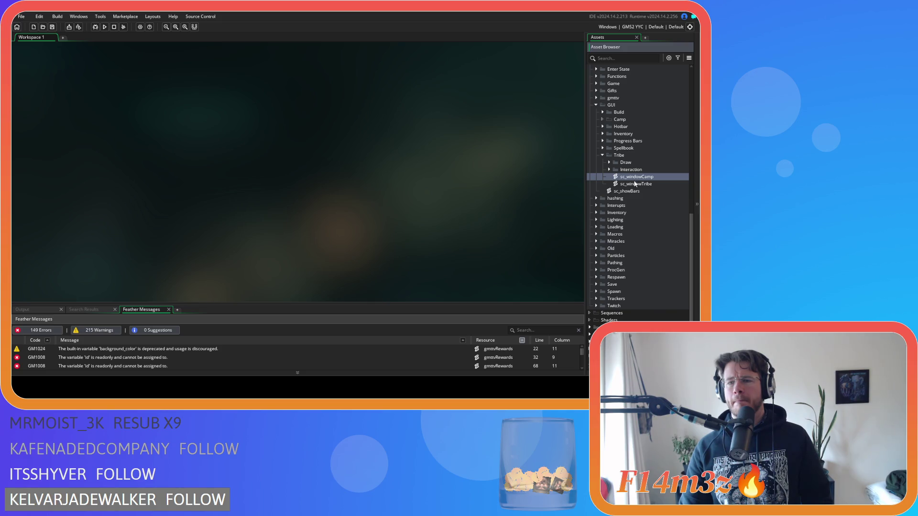
{"action": "mouse_move", "coordinate": [628, 177]}
{"action": "left_mouse_down"}
{"action": "mouse_move", "coordinate": [636, 179]}
{"action": "mouse_move", "coordinate": [619, 119]}
{"action": "left_mouse_up"}
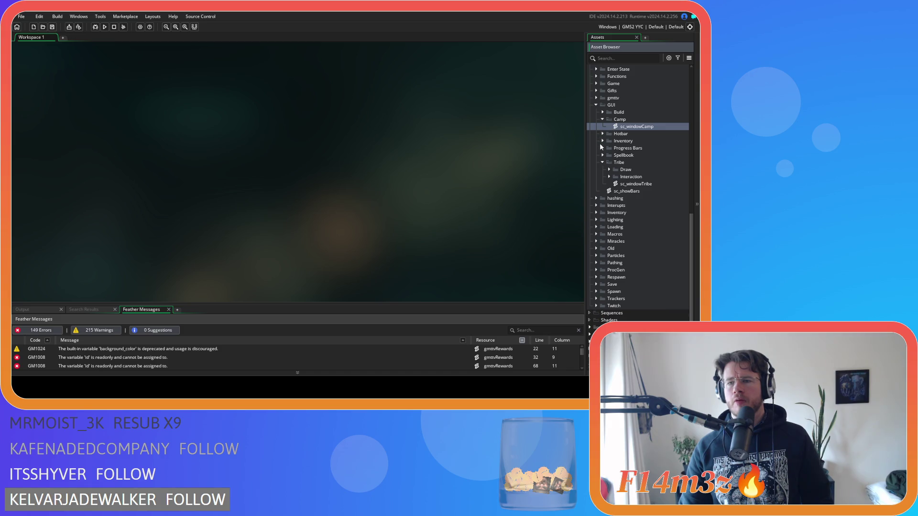
{"action": "left_click", "coordinate": [603, 162]}
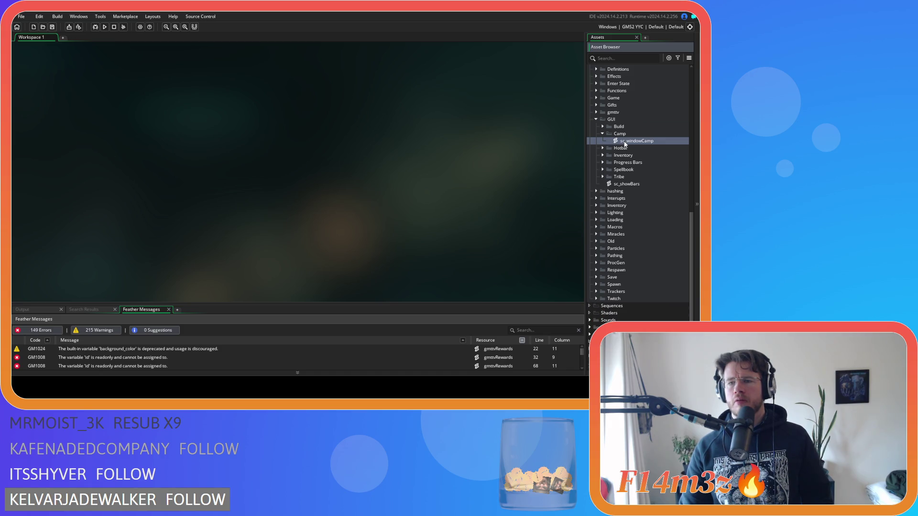
- Open sc_windowCamp, rename constructor windowTribe to windowCamp on line 3, and select viewSurf
{"action": "double_click", "coordinate": [627, 141]}
{"action": "left_click", "coordinate": [116, 95]}
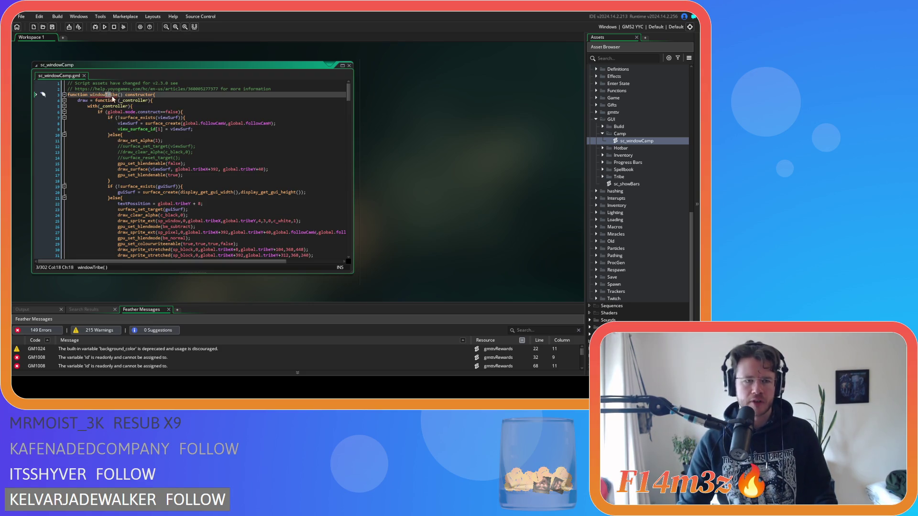
{"action": "left_click_drag", "start_coordinate": [105, 95], "coordinate": [118, 98]}
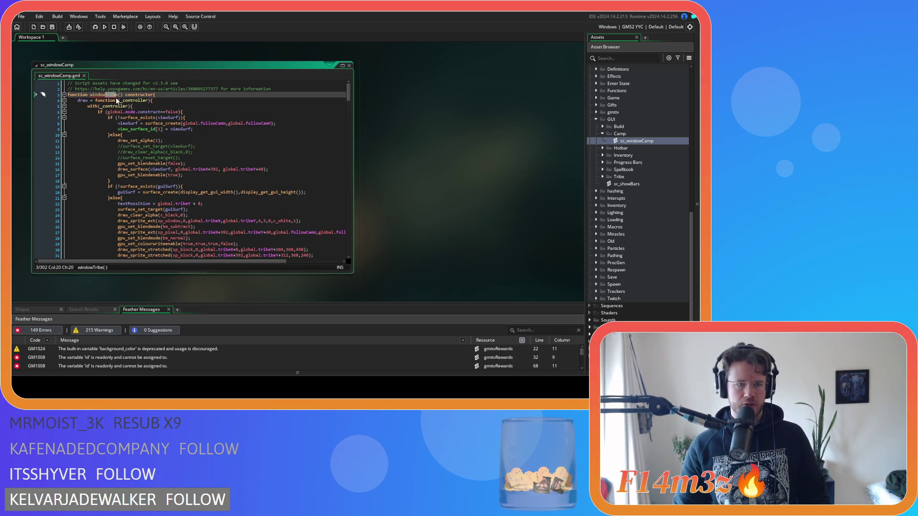
{"action": "type", "text": "Camp"}
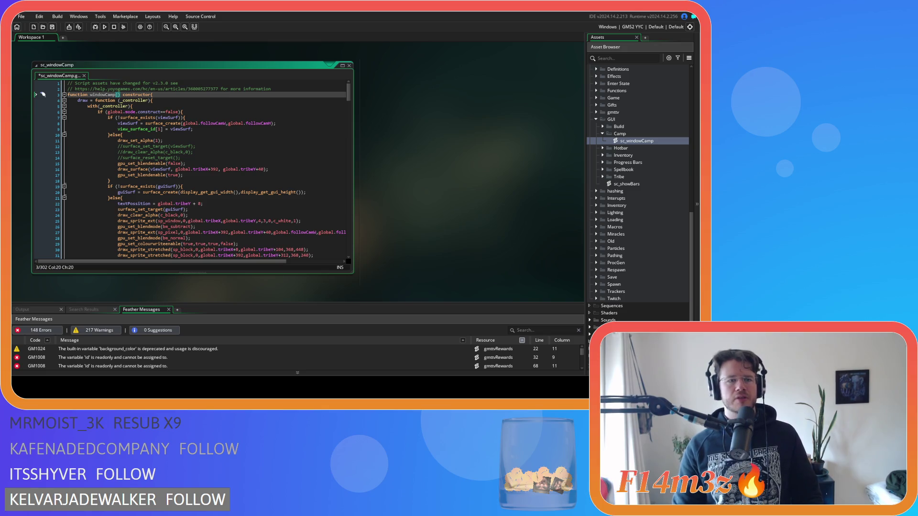
{"action": "left_click", "coordinate": [197, 142]}
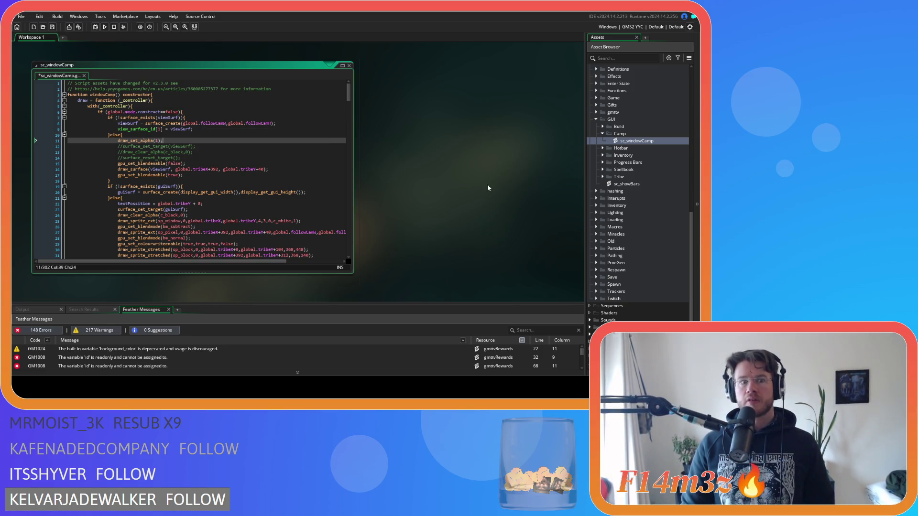
{"action": "double_click", "coordinate": [127, 124]}
- Search the whole project for viewSurf, whole words only, and list every match
{"action": "key", "text": "ctrl+shift+f"}
{"action": "left_click", "coordinate": [201, 101]}
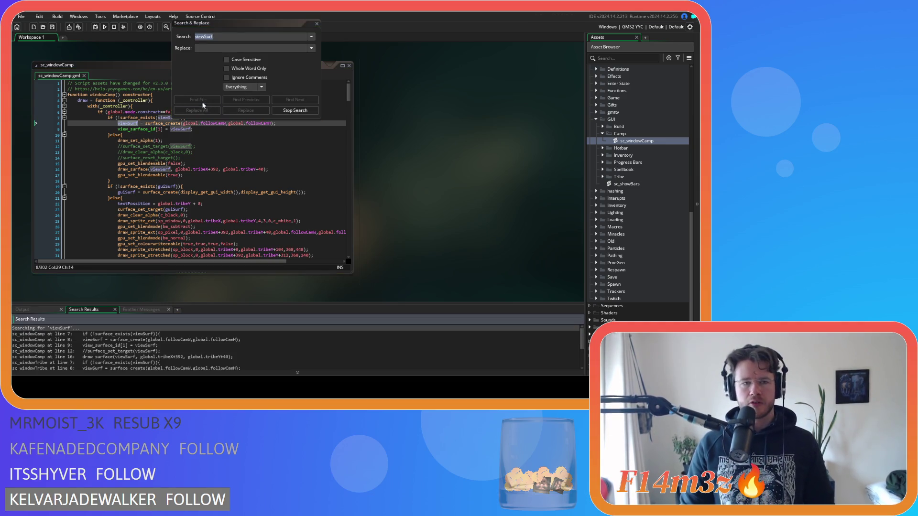
{"action": "left_click", "coordinate": [226, 69]}
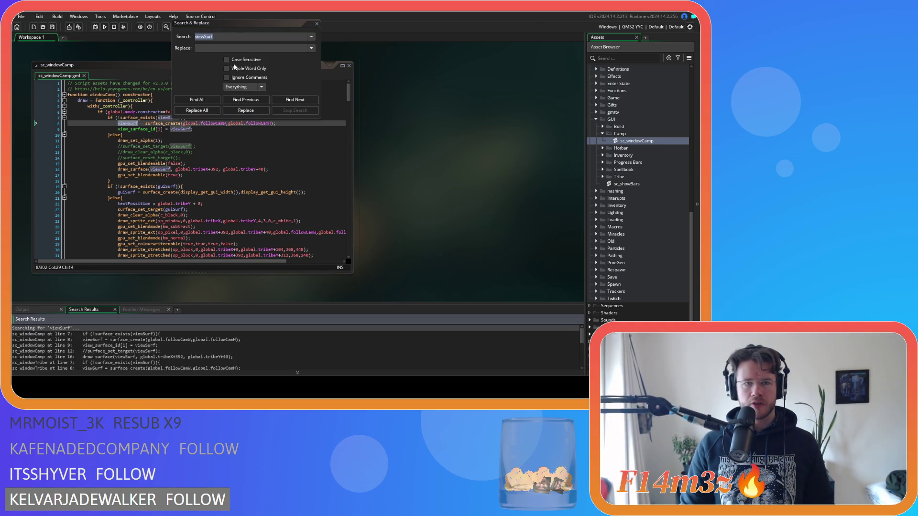
{"action": "left_click", "coordinate": [203, 99]}
{"action": "scroll", "coordinate": [215, 335], "scroll_direction": "down", "scroll_amount": 3}
{"action": "scroll", "coordinate": [215, 334], "scroll_direction": "up", "scroll_amount": 3}
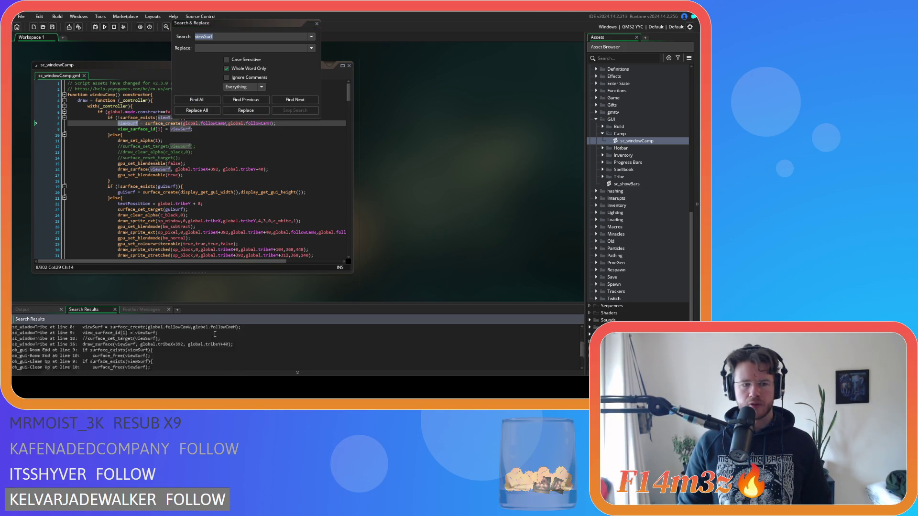
{"action": "scroll", "coordinate": [215, 334], "scroll_direction": "up", "scroll_amount": 3}
- Enter viewSurf01 as the replacement and review the listed viewSurf occurrences
{"action": "left_click", "coordinate": [202, 38]}
{"action": "left_click", "coordinate": [243, 48]}
{"action": "type", "text": "viewSurf01"}
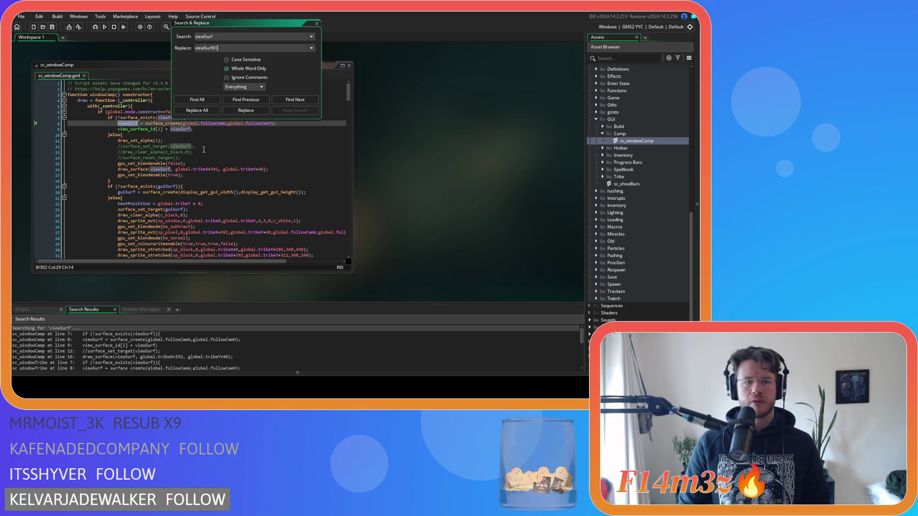
{"action": "scroll", "coordinate": [255, 189], "scroll_direction": "down", "scroll_amount": 20}
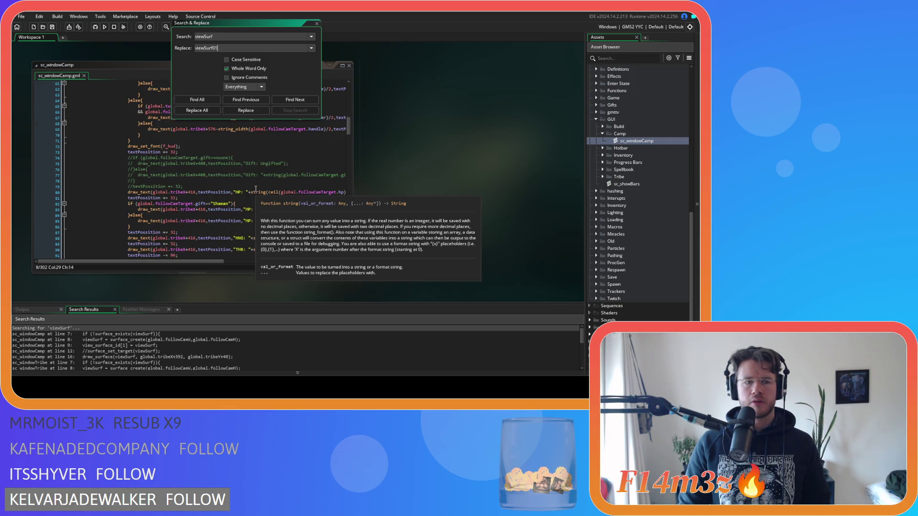
{"action": "scroll", "coordinate": [256, 189], "scroll_direction": "up", "scroll_amount": 6}
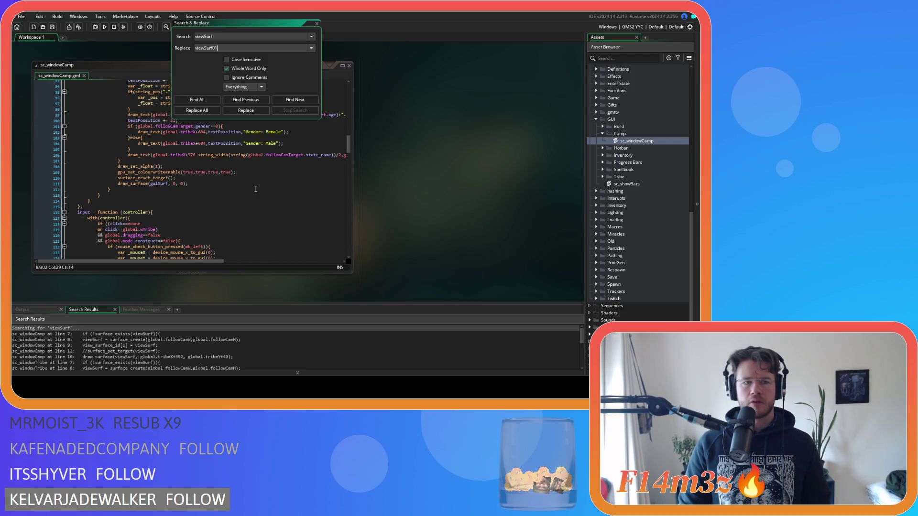
{"action": "scroll", "coordinate": [256, 189], "scroll_direction": "up", "scroll_amount": 19}
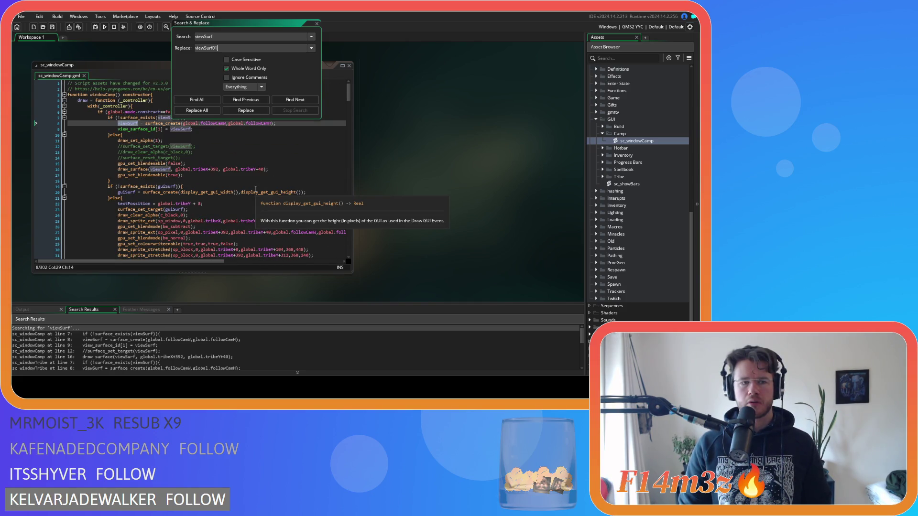
{"action": "scroll", "coordinate": [256, 189], "scroll_direction": "down", "scroll_amount": 5}
{"action": "scroll", "coordinate": [256, 189], "scroll_direction": "up", "scroll_amount": 2}
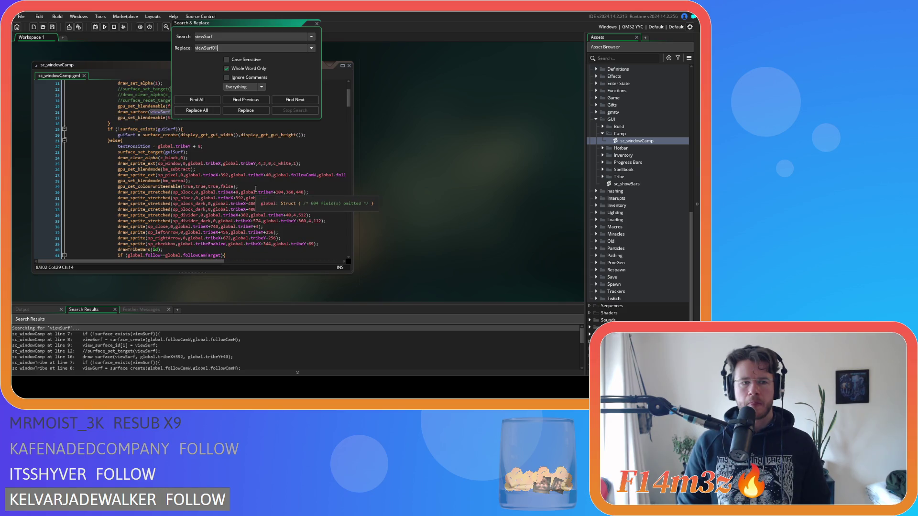
{"action": "scroll", "coordinate": [256, 189], "scroll_direction": "down", "scroll_amount": 19}
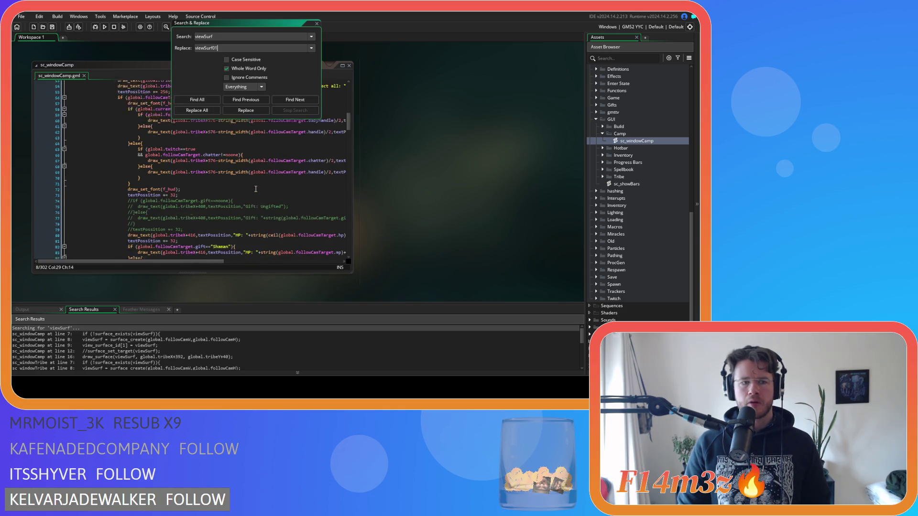
{"action": "scroll", "coordinate": [255, 189], "scroll_direction": "up", "scroll_amount": 17}
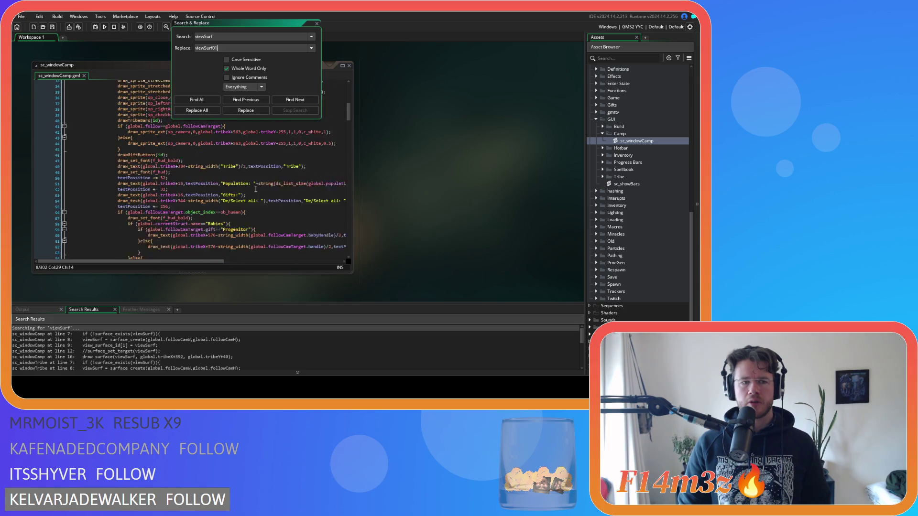
{"action": "scroll", "coordinate": [255, 189], "scroll_direction": "up", "scroll_amount": 4}
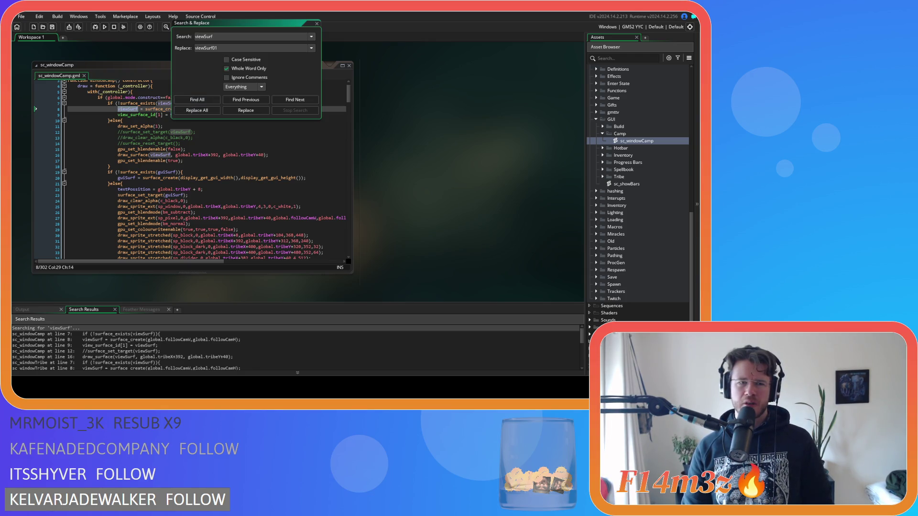
- Replace every viewSurf with viewSurf01 across the project and confirm
{"action": "left_click", "coordinate": [197, 110]}
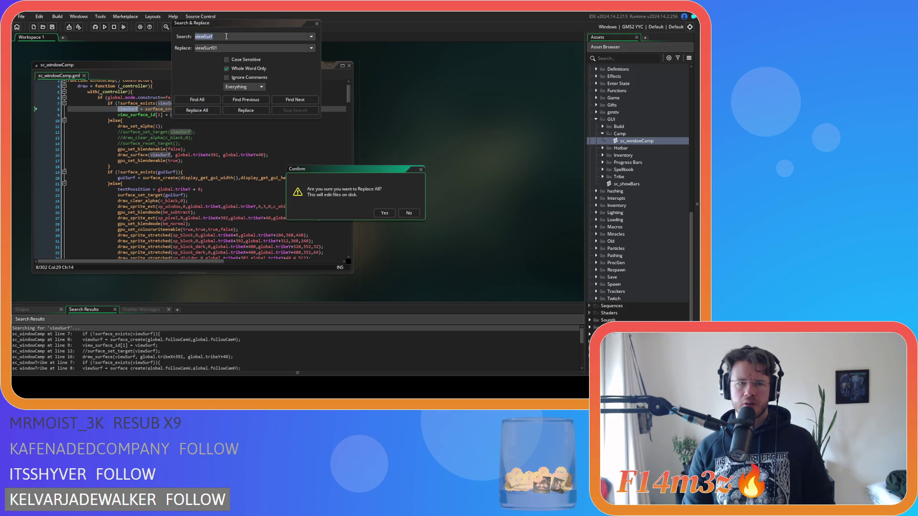
{"action": "left_click", "coordinate": [388, 215]}
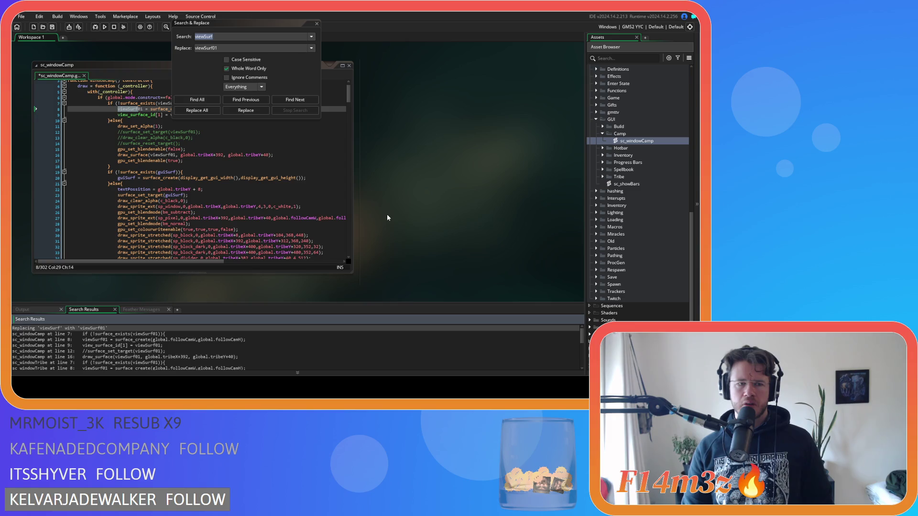
{"action": "left_click", "coordinate": [316, 23]}
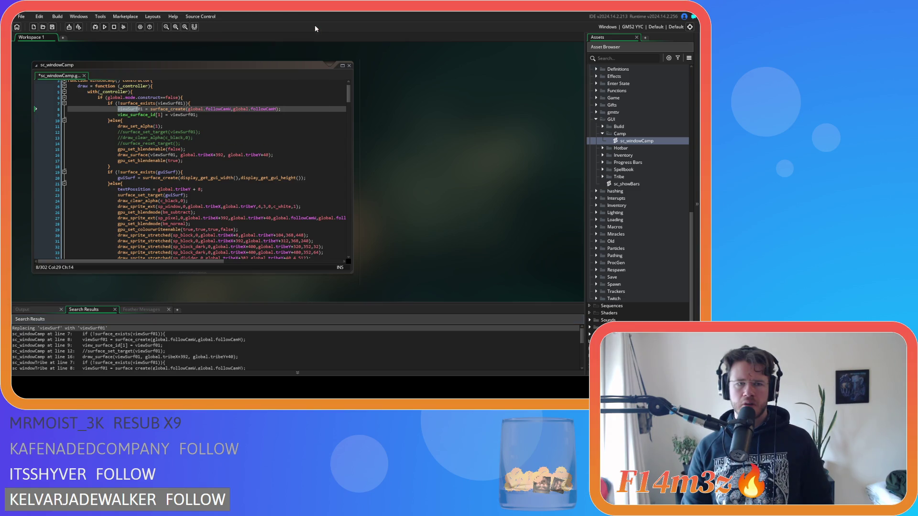
- Replace every whole-word guiSurf with guiSurf01 and save the scripts
{"action": "left_click", "coordinate": [167, 172]}
{"action": "key", "text": "ctrl+f"}
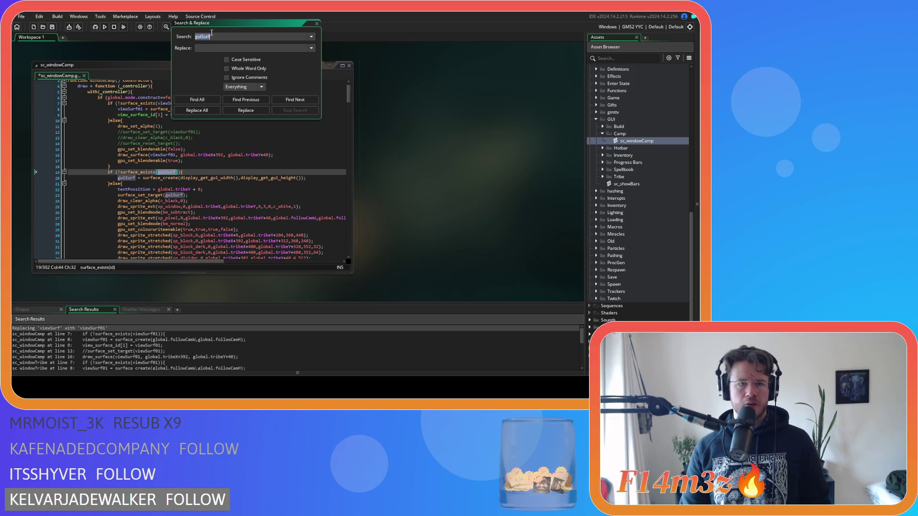
{"action": "left_click", "coordinate": [219, 47]}
{"action": "type", "text": "guiSurf01"}
{"action": "left_click", "coordinate": [226, 68]}
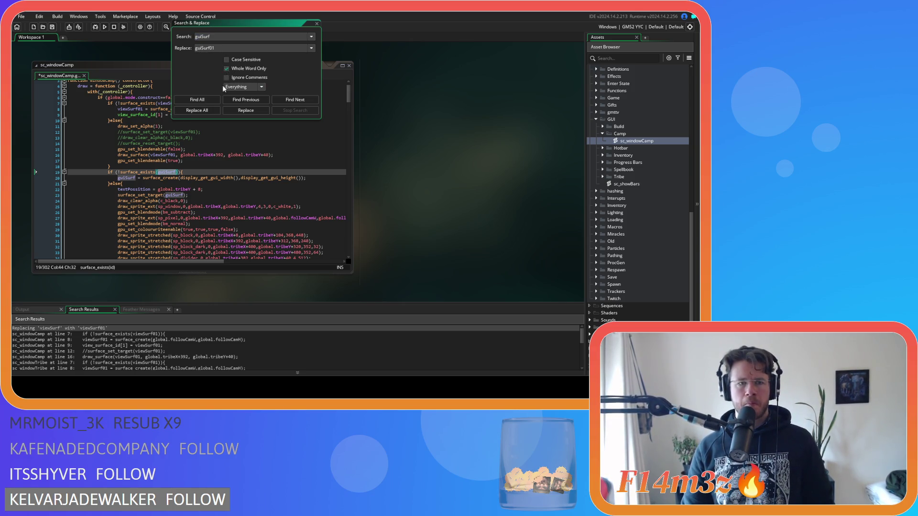
{"action": "left_click", "coordinate": [197, 100]}
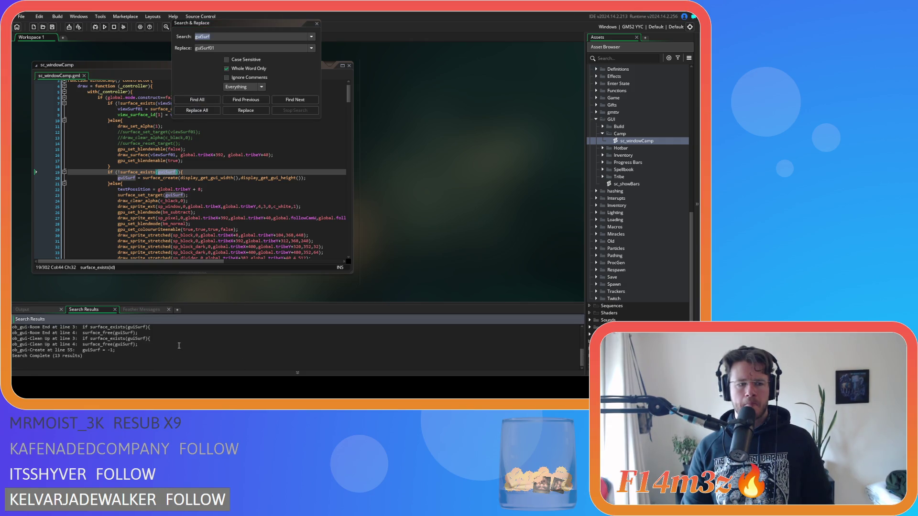
{"action": "left_click", "coordinate": [197, 110]}
{"action": "left_click", "coordinate": [382, 212]}
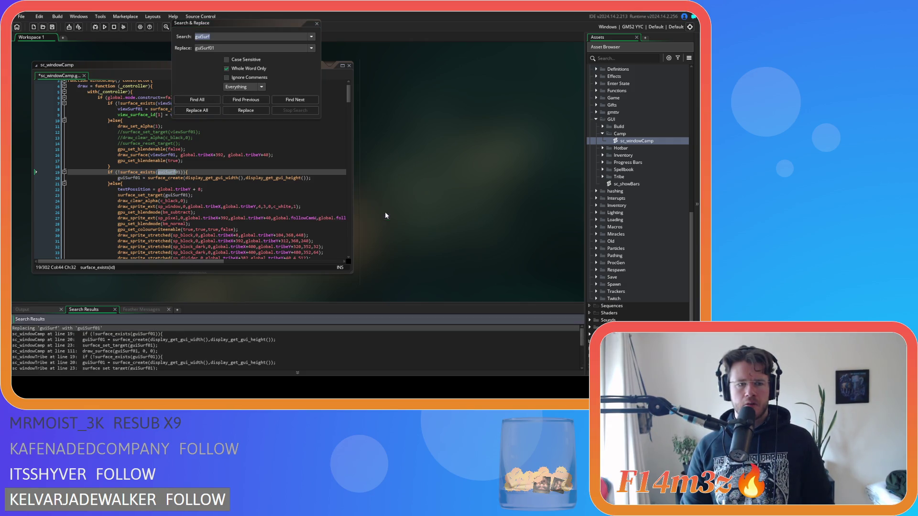
{"action": "left_click", "coordinate": [316, 25]}
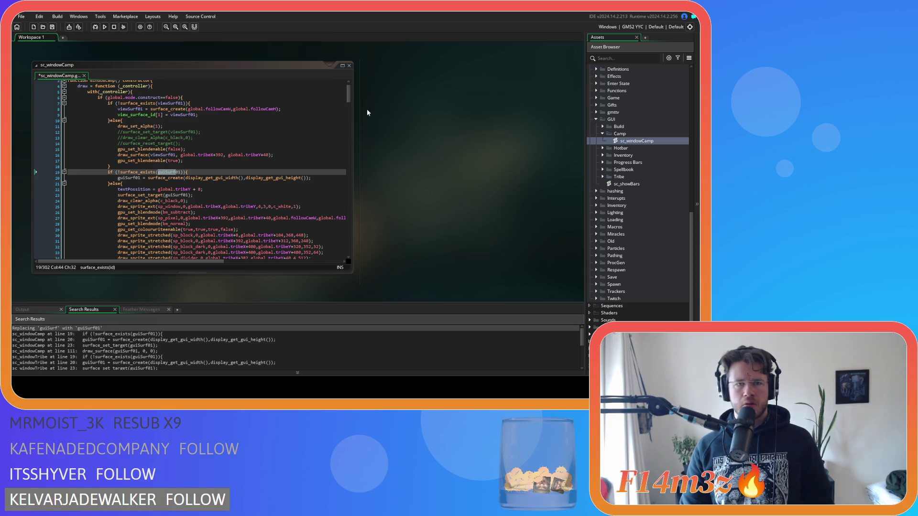
{"action": "key", "text": "ctrl+s"}
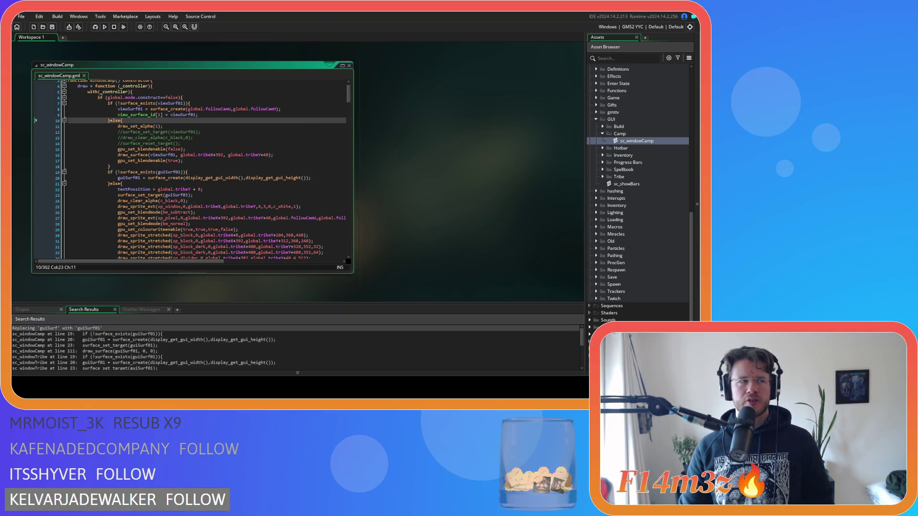
- Collapse the script folders, expand Objects > Game and open ob_controller's Create event
{"action": "left_click", "coordinate": [509, 185]}
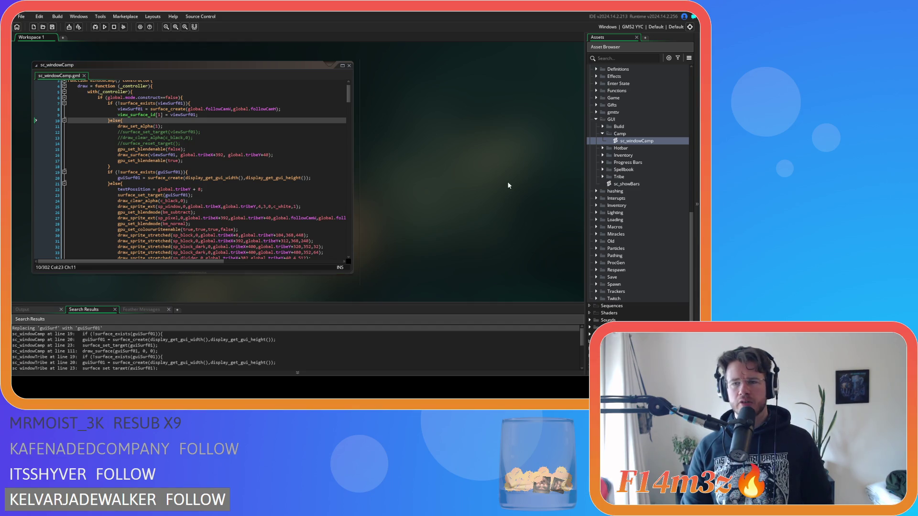
{"action": "left_click", "coordinate": [604, 137]}
{"action": "key", "text": "Left"}
{"action": "key", "text": "Left"}
{"action": "key", "text": "Left"}
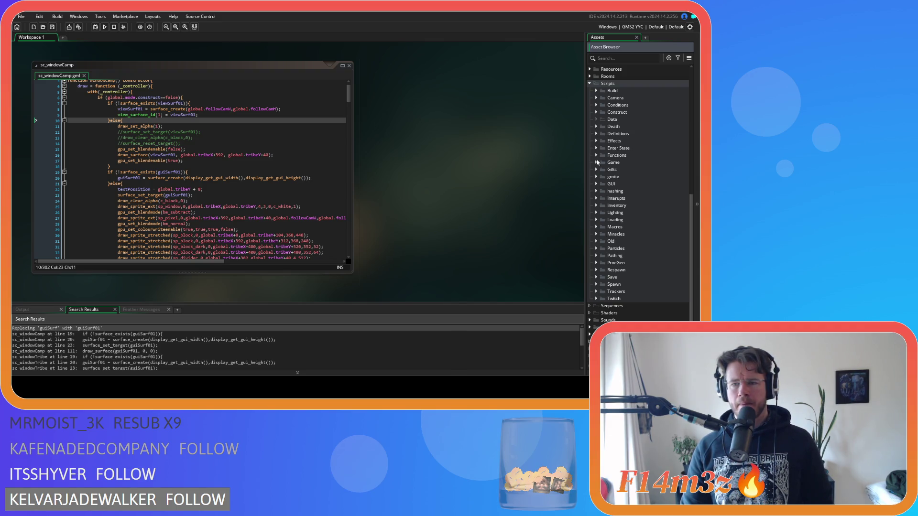
{"action": "scroll", "coordinate": [600, 151], "scroll_direction": "up", "scroll_amount": 5}
{"action": "left_click", "coordinate": [598, 143]}
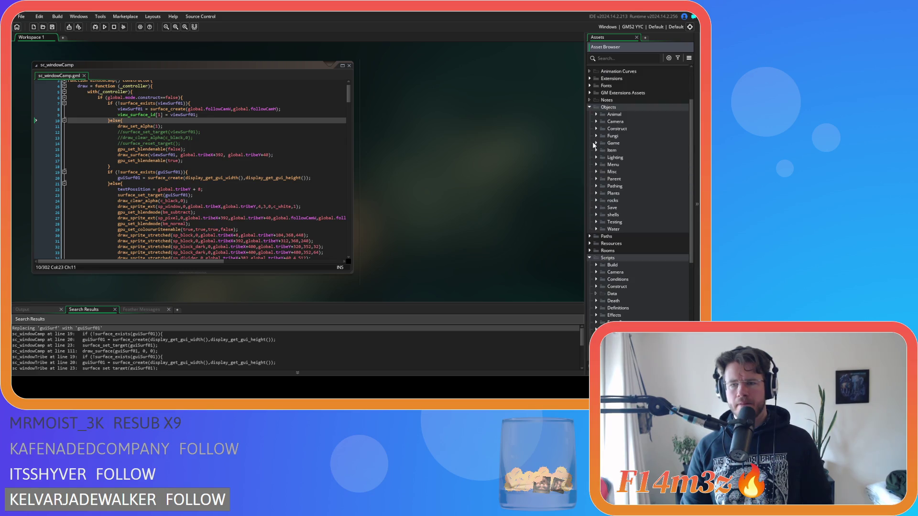
{"action": "double_click", "coordinate": [626, 150]}
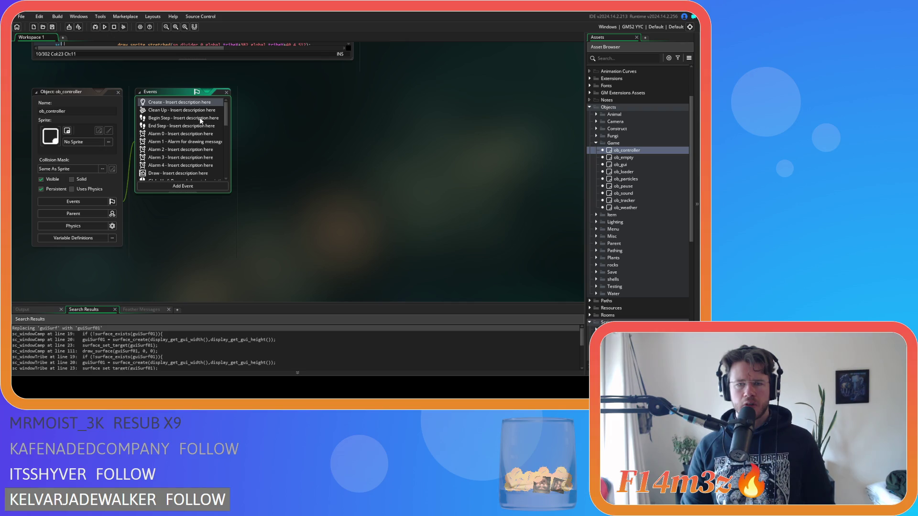
{"action": "double_click", "coordinate": [172, 107]}
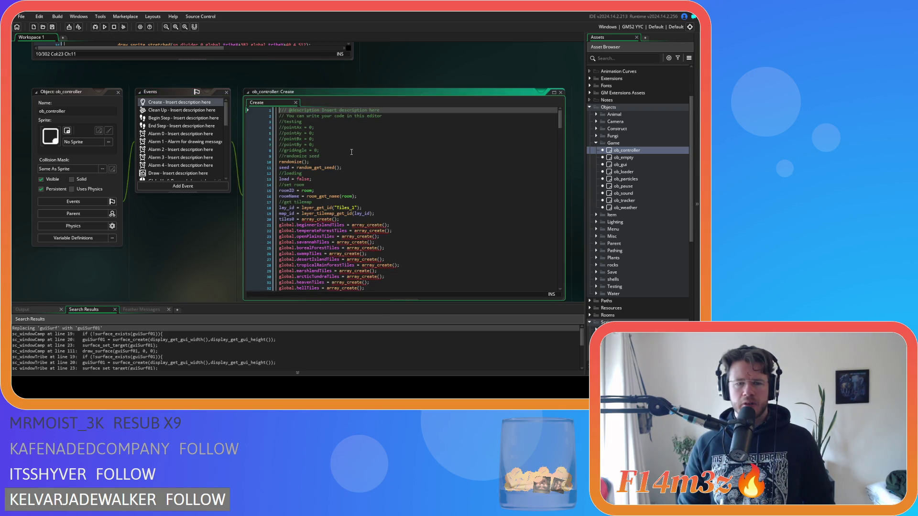
- Search ob_controller's Create event code for global.fueled
{"action": "key", "text": "ctrl+f"}
{"action": "type", "text": "glb"}
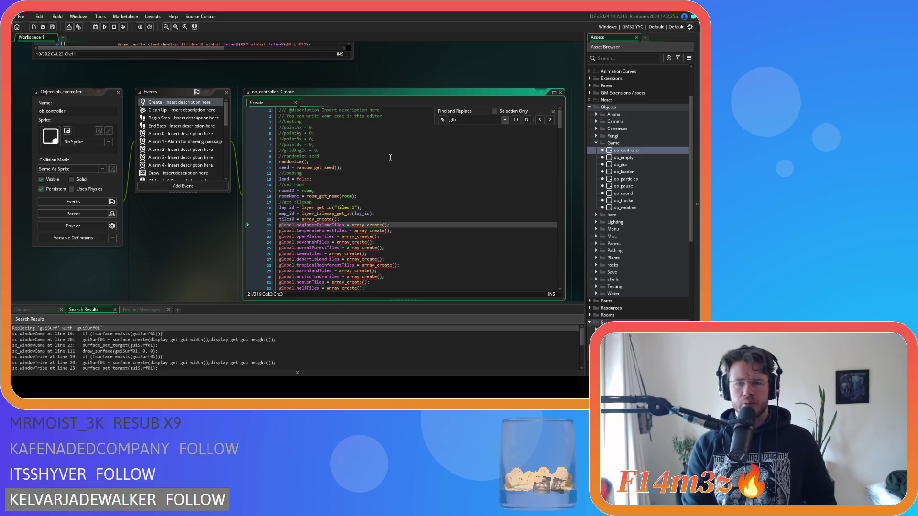
{"action": "key", "text": "BackSpace"}
{"action": "type", "text": "obal."}
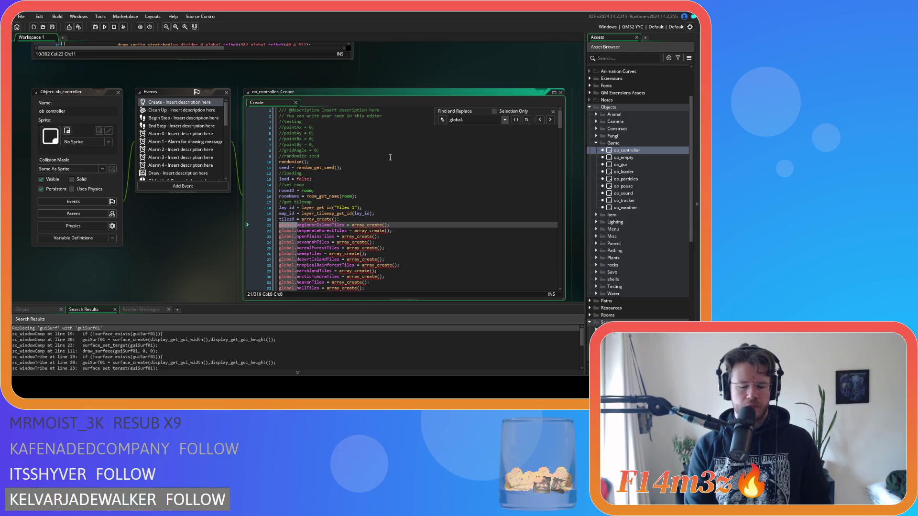
{"action": "type", "text": "fueled"}
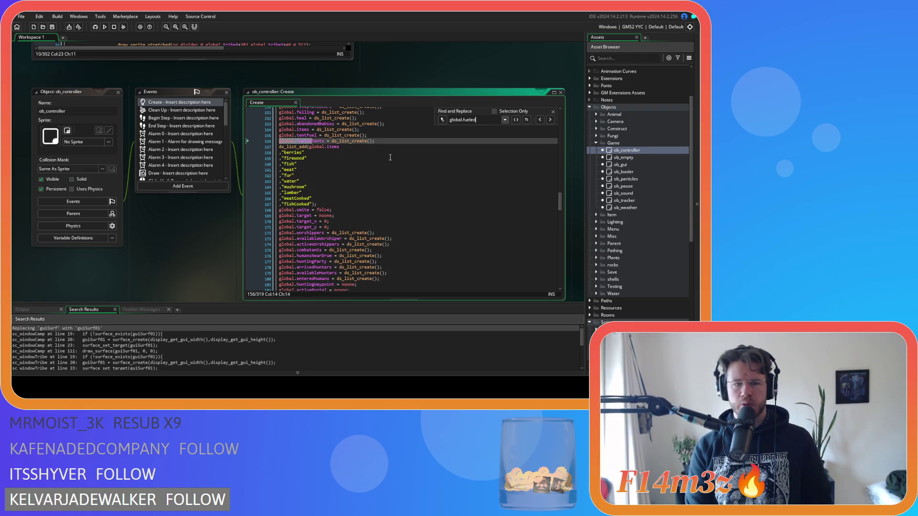
{"action": "left_click", "coordinate": [554, 111]}
- Open ob_controller's Clean Up event code beside the Create event
{"action": "left_click", "coordinate": [410, 142]}
{"action": "left_click", "coordinate": [295, 129]}
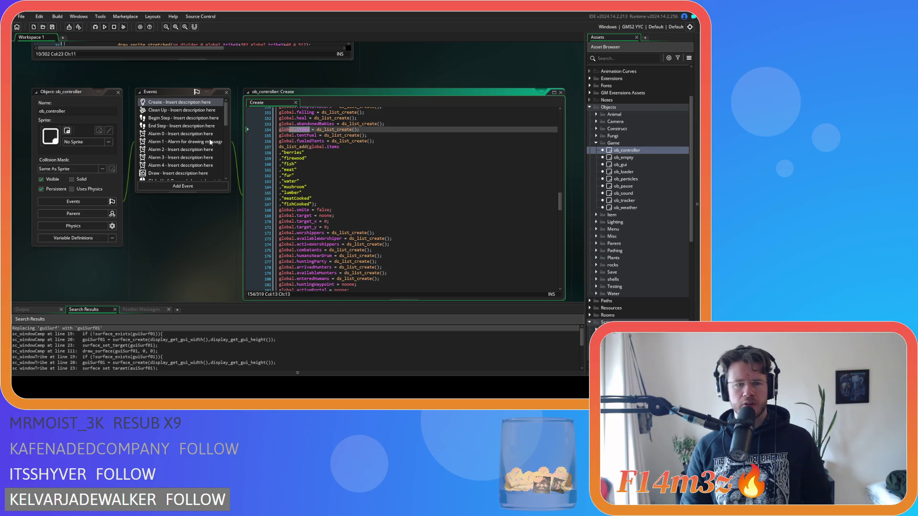
{"action": "left_click", "coordinate": [206, 110]}
{"action": "scroll", "coordinate": [412, 178], "scroll_direction": "down", "scroll_amount": 15}
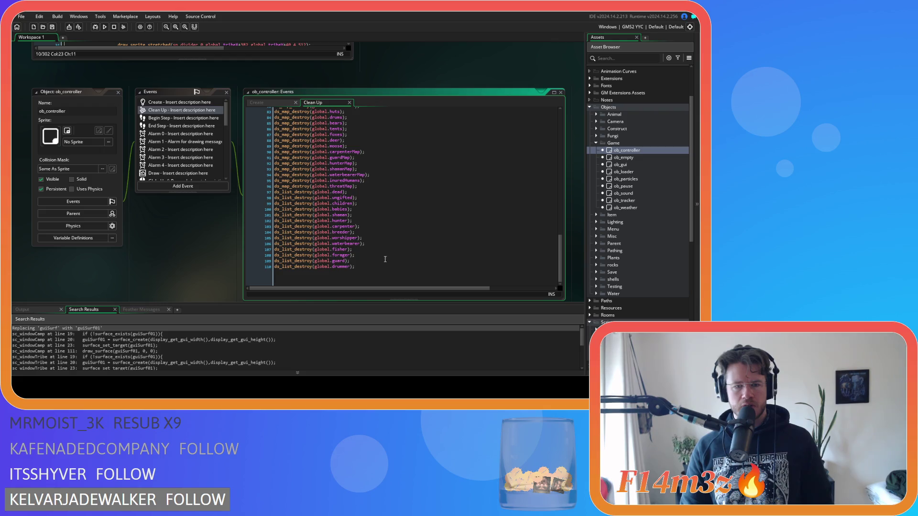
- Locate the roomMiracles destroy line in ob_controller's Clean Up code
{"action": "left_click", "coordinate": [379, 268]}
{"action": "scroll", "coordinate": [379, 267], "scroll_direction": "up", "scroll_amount": 8}
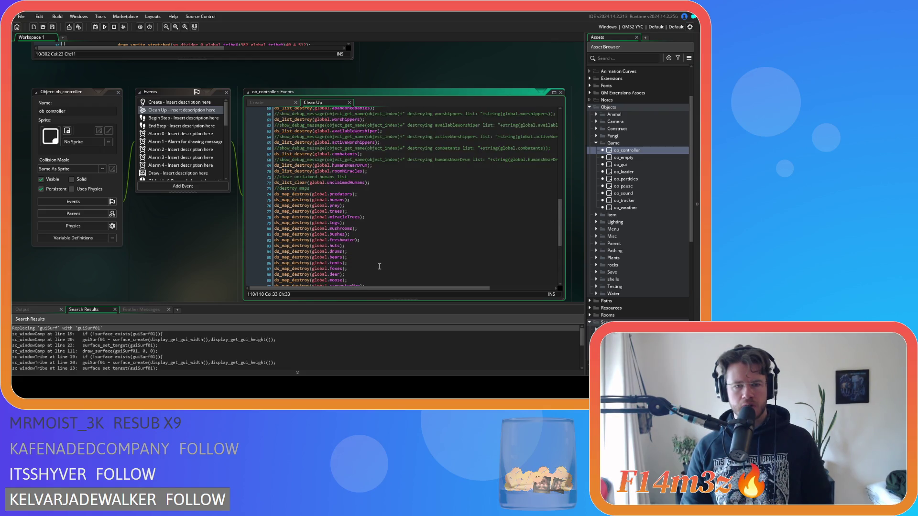
{"action": "left_click", "coordinate": [377, 172]}
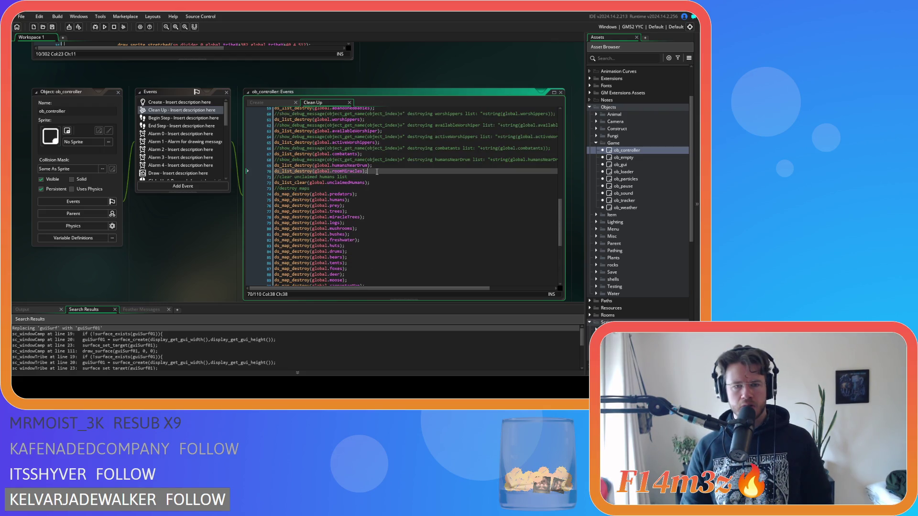
{"action": "scroll", "coordinate": [377, 172], "scroll_direction": "up", "scroll_amount": 9}
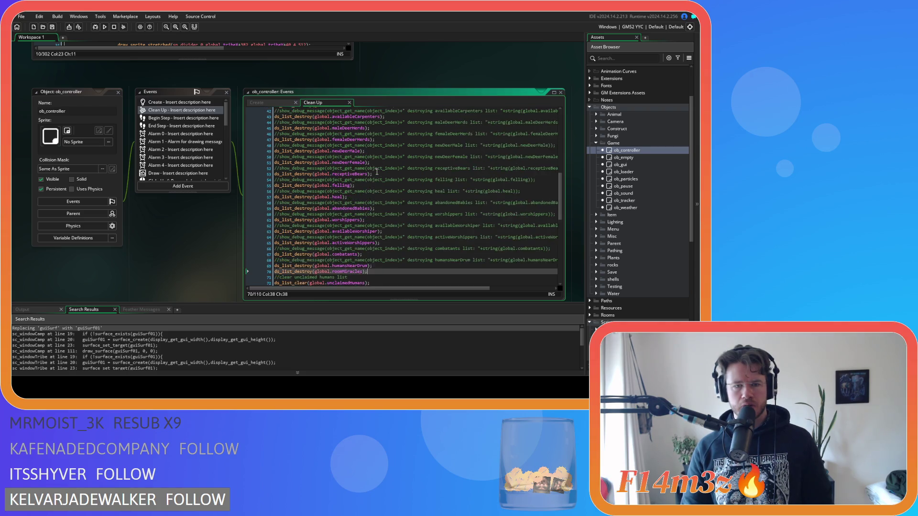
{"action": "scroll", "coordinate": [194, 216], "scroll_direction": "up", "scroll_amount": 5}
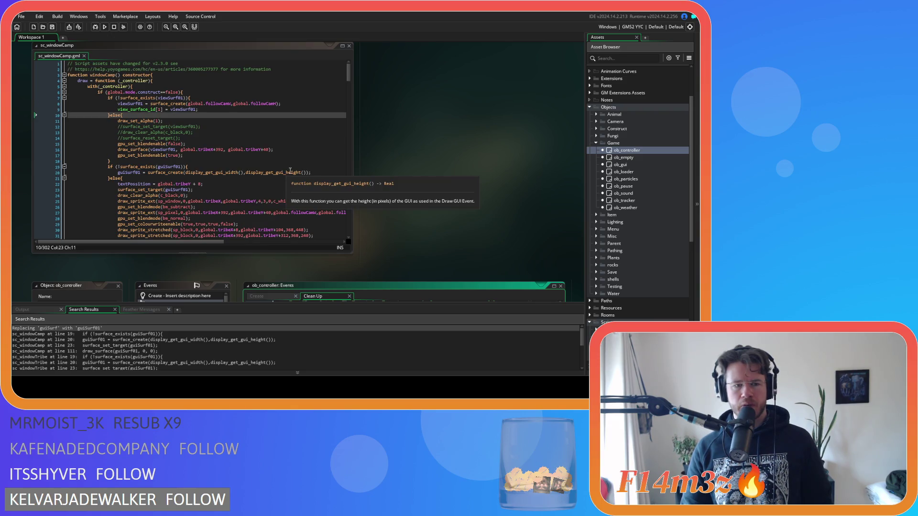
{"action": "scroll", "coordinate": [389, 184], "scroll_direction": "up", "scroll_amount": 3}
{"action": "scroll", "coordinate": [389, 184], "scroll_direction": "down", "scroll_amount": 6}
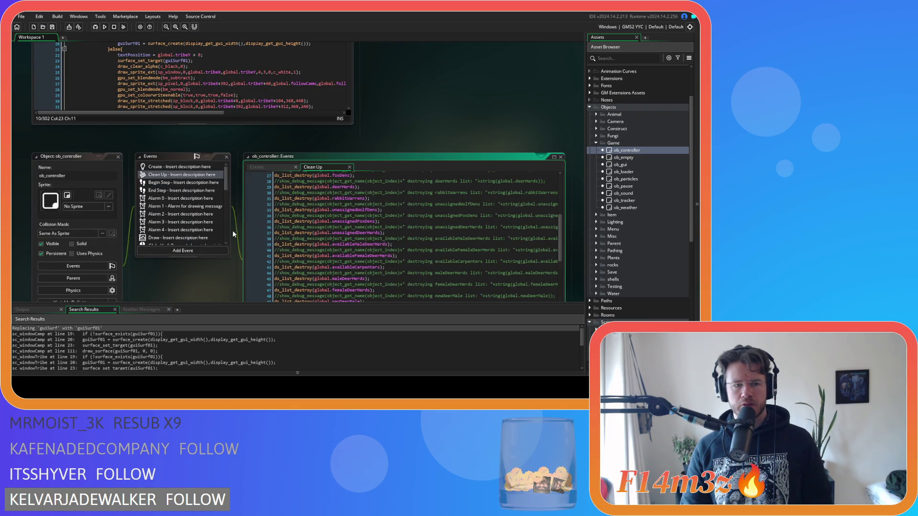
{"action": "scroll", "coordinate": [232, 231], "scroll_direction": "down", "scroll_amount": 4}
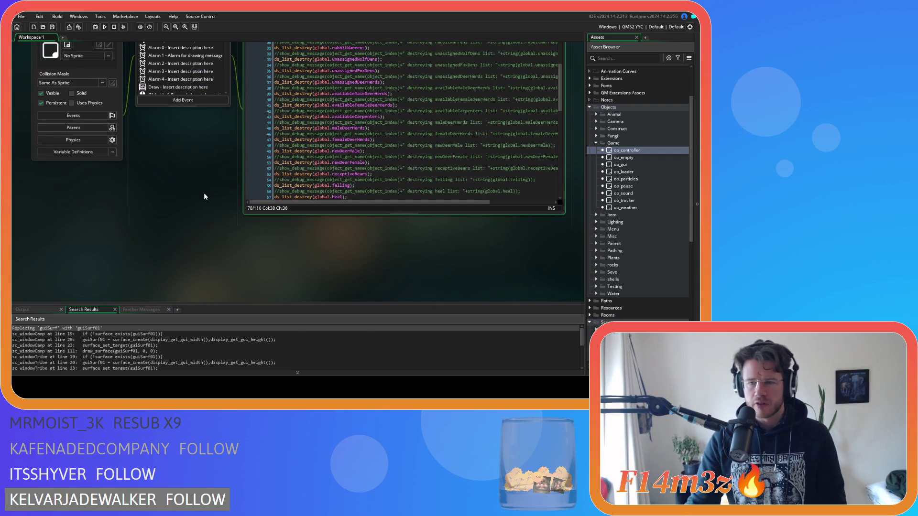
{"action": "scroll", "coordinate": [204, 196], "scroll_direction": "up", "scroll_amount": 2}
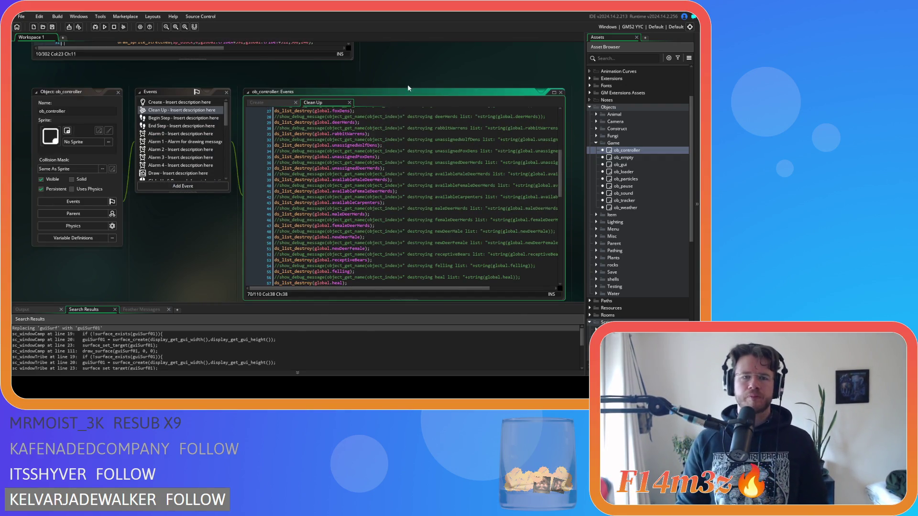
{"action": "scroll", "coordinate": [428, 72], "scroll_direction": "up", "scroll_amount": 5}
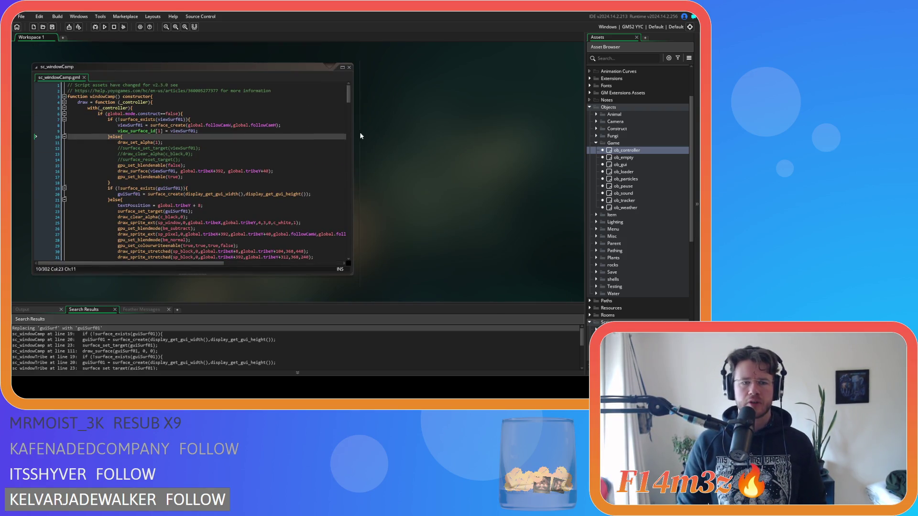
- Check the tentFuel list declaration in ob_controller's Create event
{"action": "double_click", "coordinate": [639, 151]}
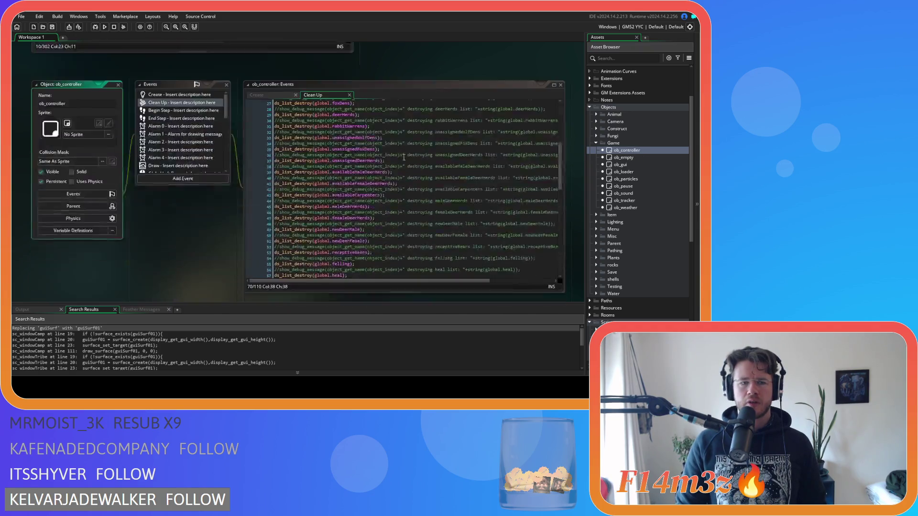
{"action": "left_click", "coordinate": [260, 76]}
{"action": "left_click", "coordinate": [316, 103]}
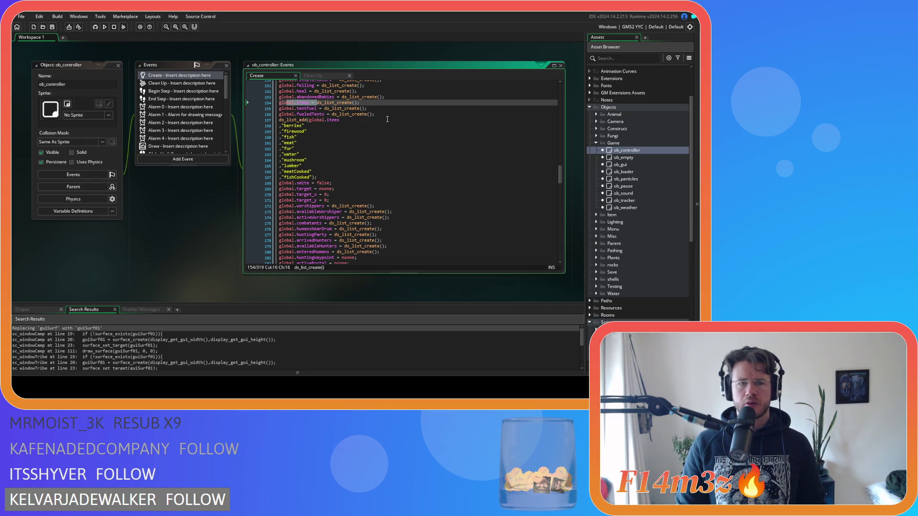
{"action": "left_click", "coordinate": [354, 103]}
{"action": "left_click", "coordinate": [334, 156]}
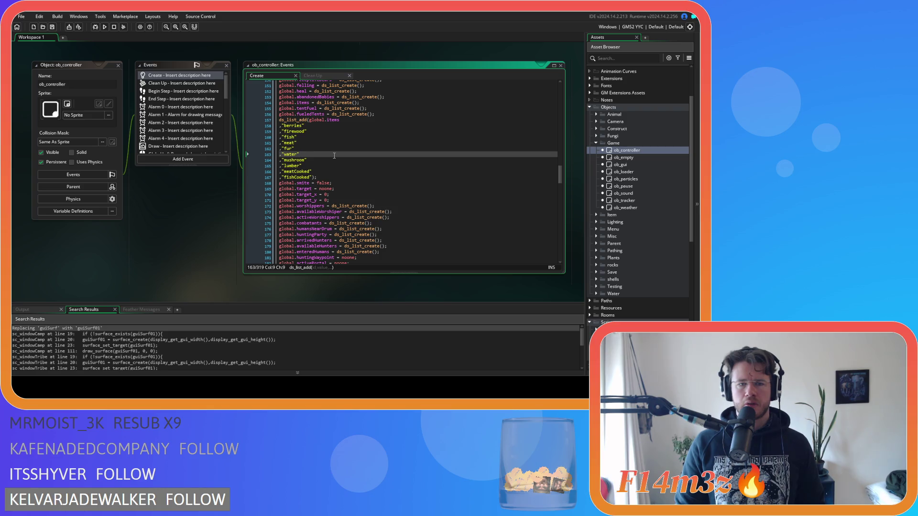
{"action": "left_click", "coordinate": [309, 109]}
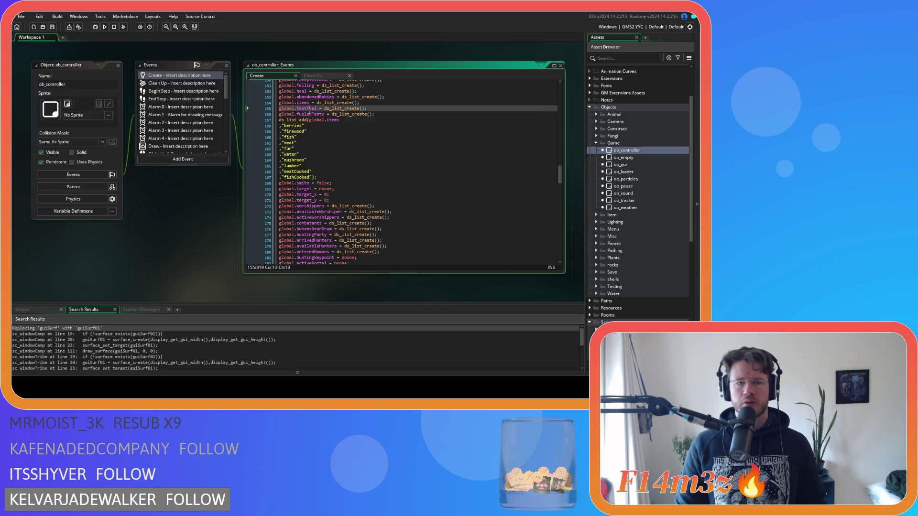
- Add tentFuel and fueledTents destroy lines below roomMiracles in Clean Up and save
{"action": "left_click", "coordinate": [314, 76]}
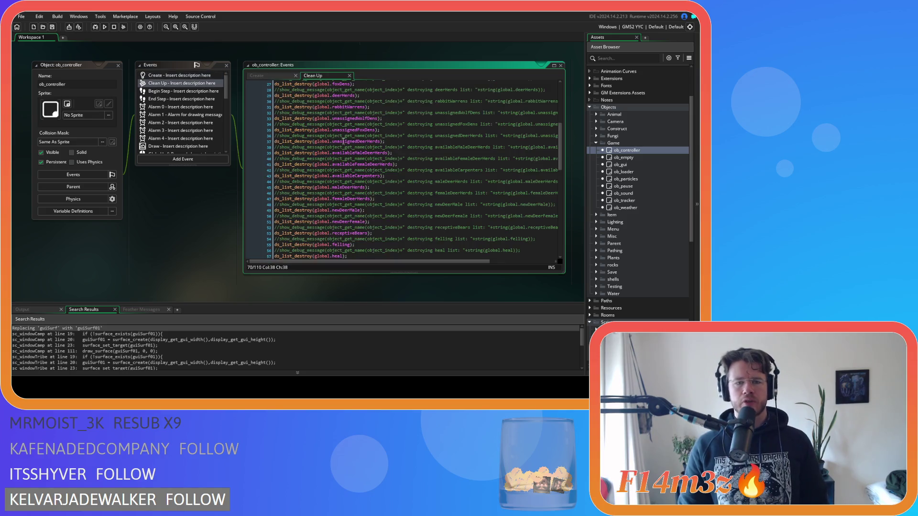
{"action": "scroll", "coordinate": [381, 168], "scroll_direction": "down", "scroll_amount": 5}
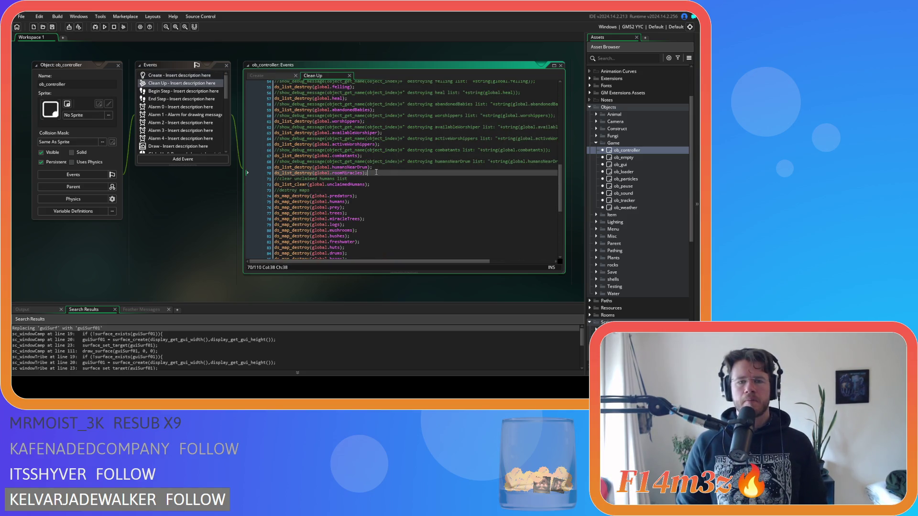
{"action": "key", "text": "ctrl+d"}
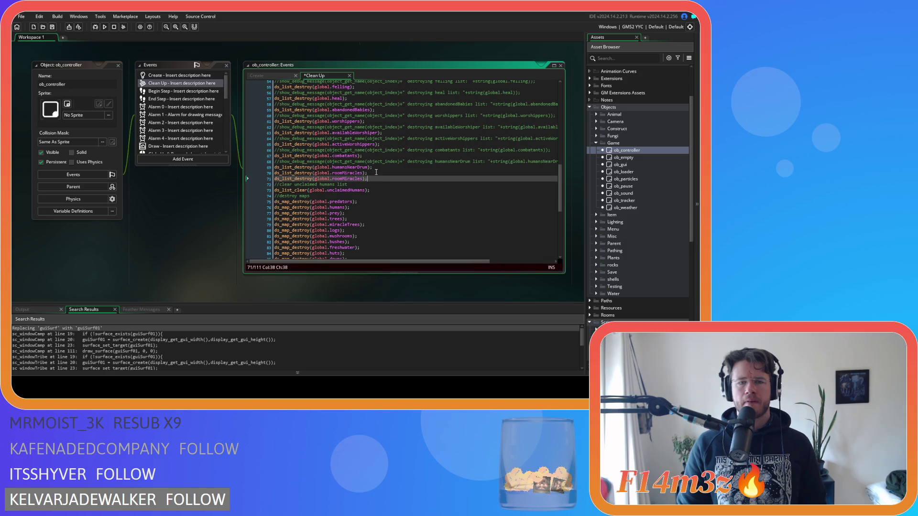
{"action": "double_click", "coordinate": [347, 179]}
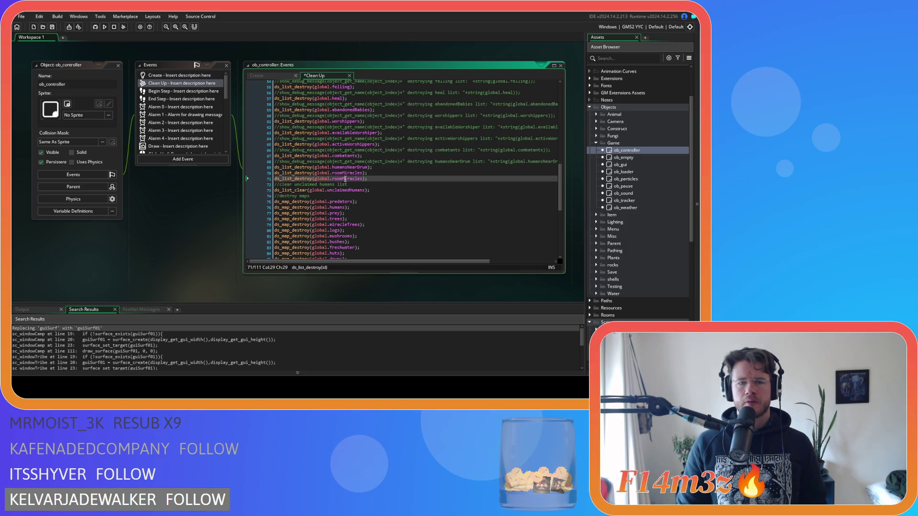
{"action": "type", "text": "tent"}
{"action": "key", "text": "Return"}
{"action": "key", "text": "End"}
{"action": "key", "text": "ctrl+d"}
{"action": "double_click", "coordinate": [339, 185]}
{"action": "type", "text": "fuel"}
{"action": "key", "text": "Return"}
{"action": "left_click", "coordinate": [384, 184]}
{"action": "key", "text": "ctrl+s"}
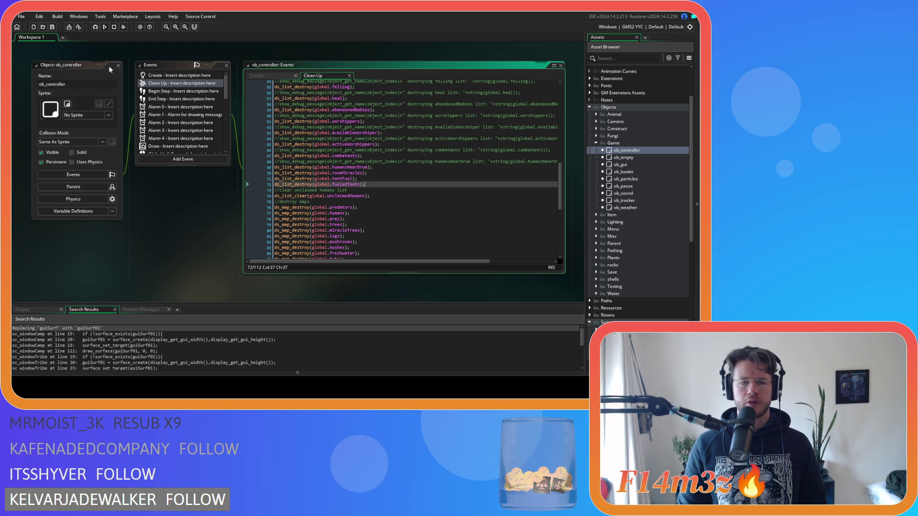
- Return to ob_controller's Create event and open the ob_tracker object
{"action": "left_click", "coordinate": [270, 77]}
{"action": "scroll", "coordinate": [351, 145], "scroll_direction": "up", "scroll_amount": 2}
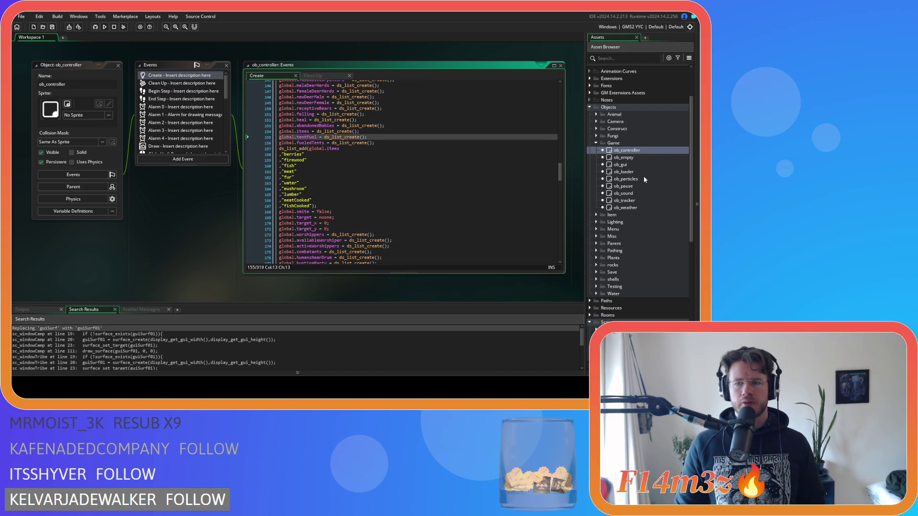
{"action": "double_click", "coordinate": [635, 201]}
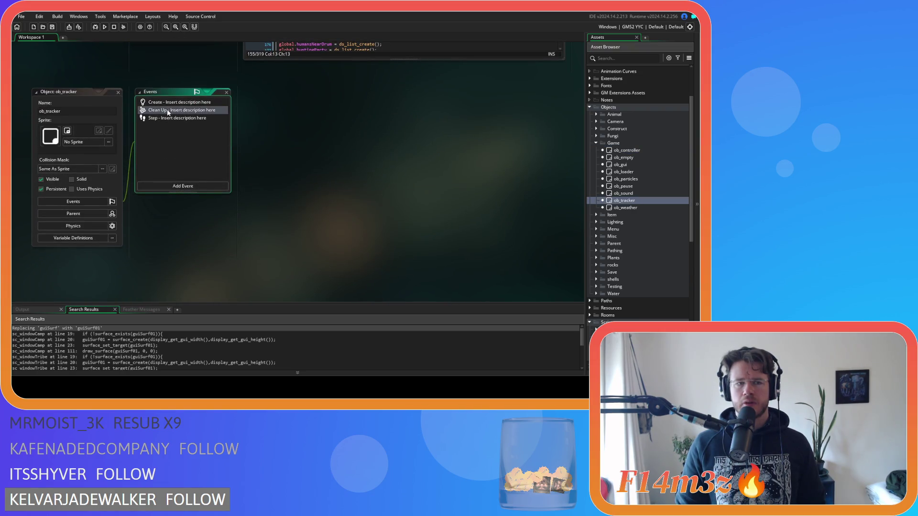
- Review ob_tracker's Clean Up event code, including the spellbook length check
{"action": "left_click", "coordinate": [168, 113]}
{"action": "left_click", "coordinate": [389, 128]}
{"action": "key", "text": "F12"}
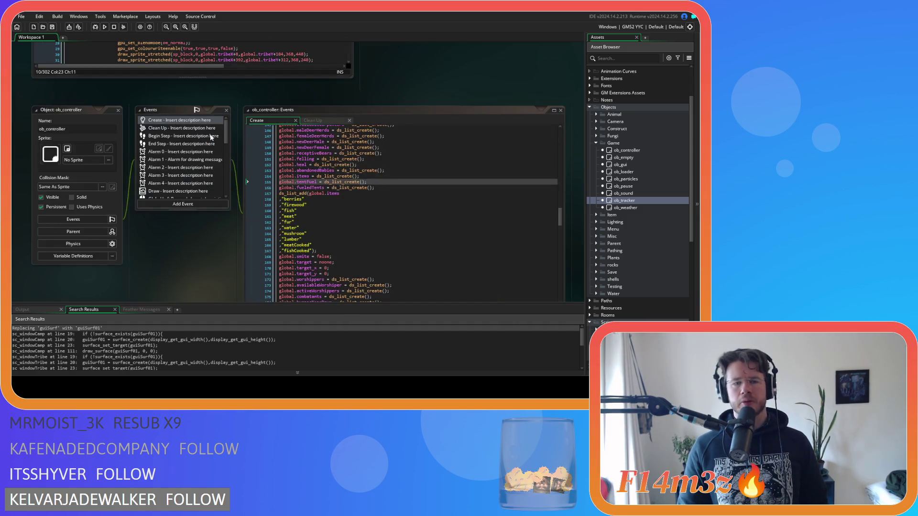
{"action": "left_click", "coordinate": [400, 210]}
- Collapse the ob_controller editors, review sc_windowCamp, and open ob_gui
{"action": "left_click", "coordinate": [36, 109]}
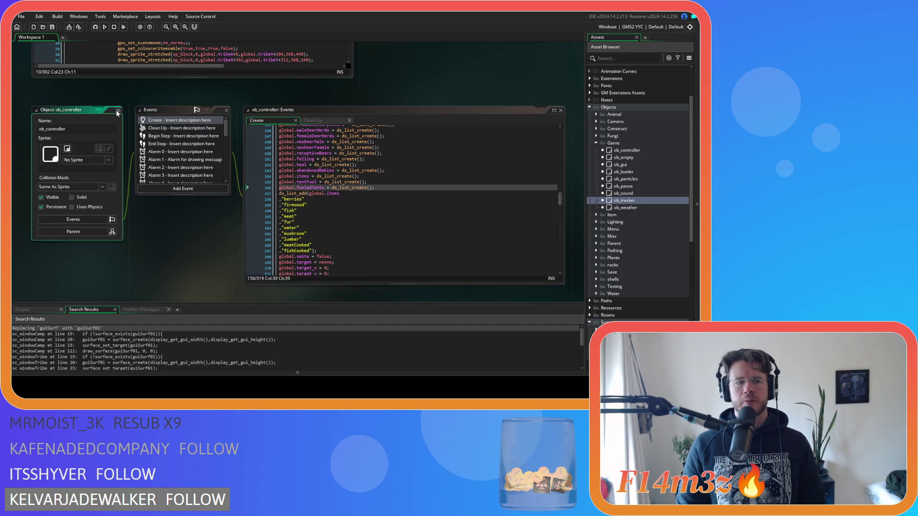
{"action": "scroll", "coordinate": [230, 152], "scroll_direction": "up", "scroll_amount": 3}
{"action": "scroll", "coordinate": [388, 139], "scroll_direction": "up", "scroll_amount": 1}
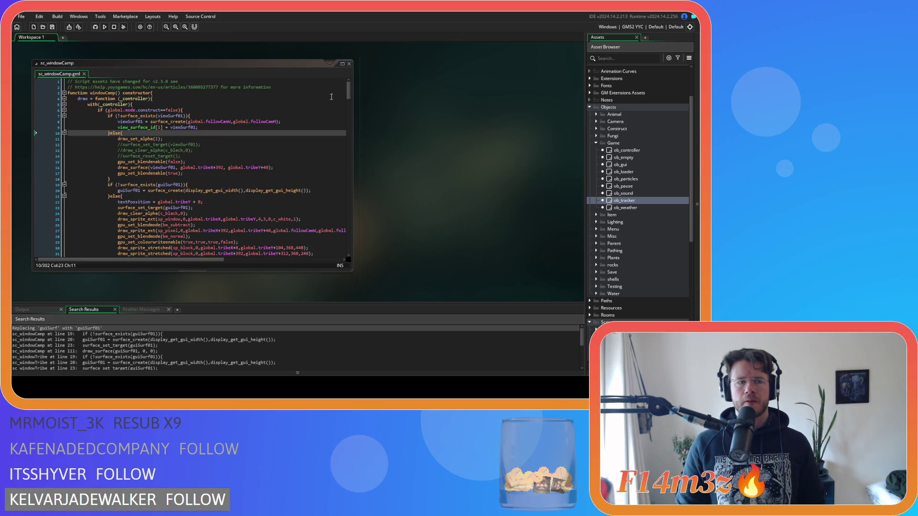
{"action": "left_click", "coordinate": [305, 117]}
{"action": "scroll", "coordinate": [306, 117], "scroll_direction": "down", "scroll_amount": 1}
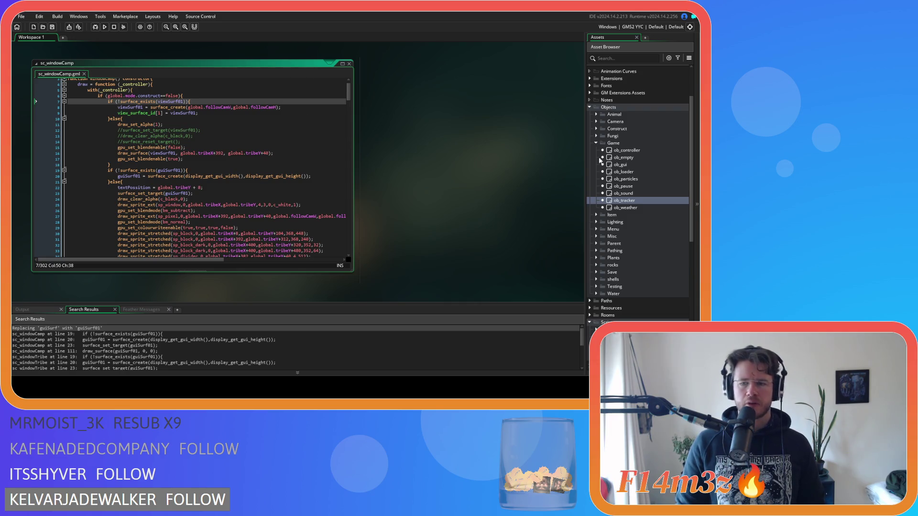
{"action": "double_click", "coordinate": [627, 164]}
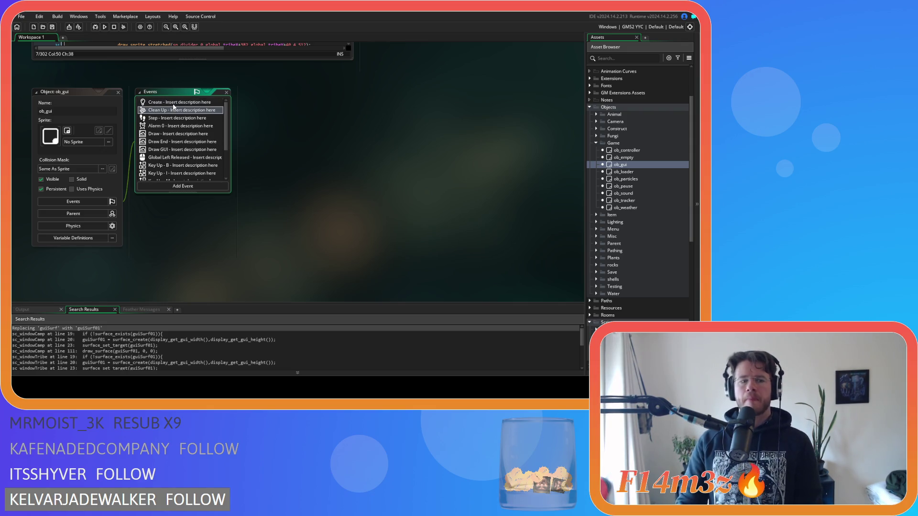
- Open ob_gui's Create event and duplicate the spellbook window block
{"action": "left_click", "coordinate": [173, 105]}
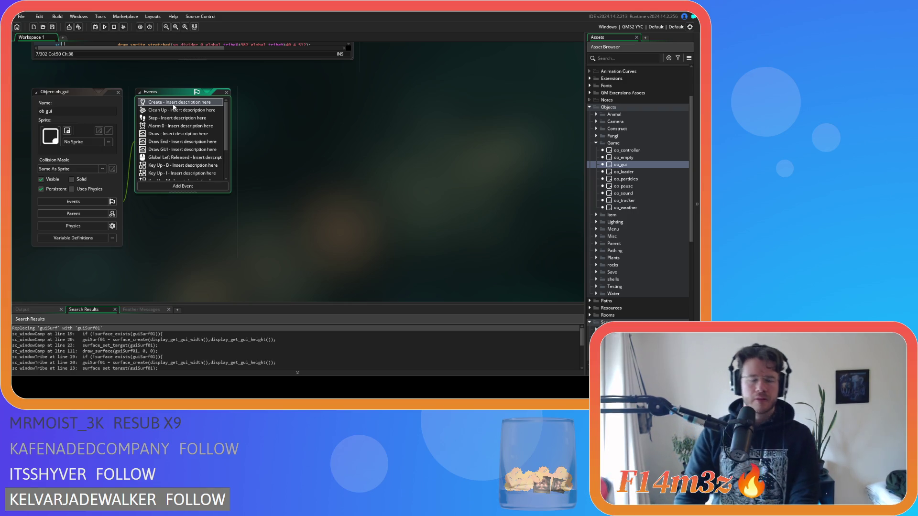
{"action": "double_click", "coordinate": [173, 105]}
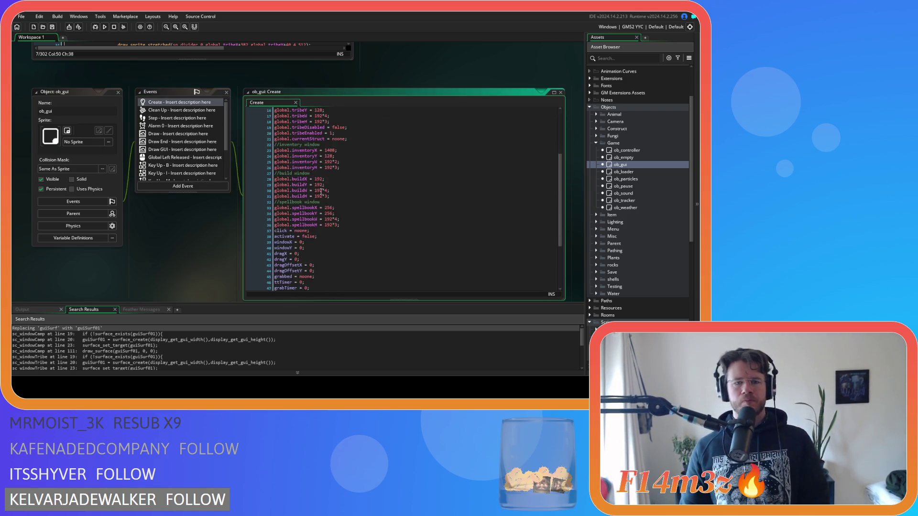
{"action": "scroll", "coordinate": [321, 191], "scroll_direction": "down", "scroll_amount": 4}
{"action": "scroll", "coordinate": [321, 191], "scroll_direction": "up", "scroll_amount": 2}
{"action": "mouse_move", "coordinate": [340, 182]}
{"action": "left_mouse_down"}
{"action": "mouse_move", "coordinate": [287, 176]}
{"action": "mouse_move", "coordinate": [245, 154]}
{"action": "left_mouse_up"}
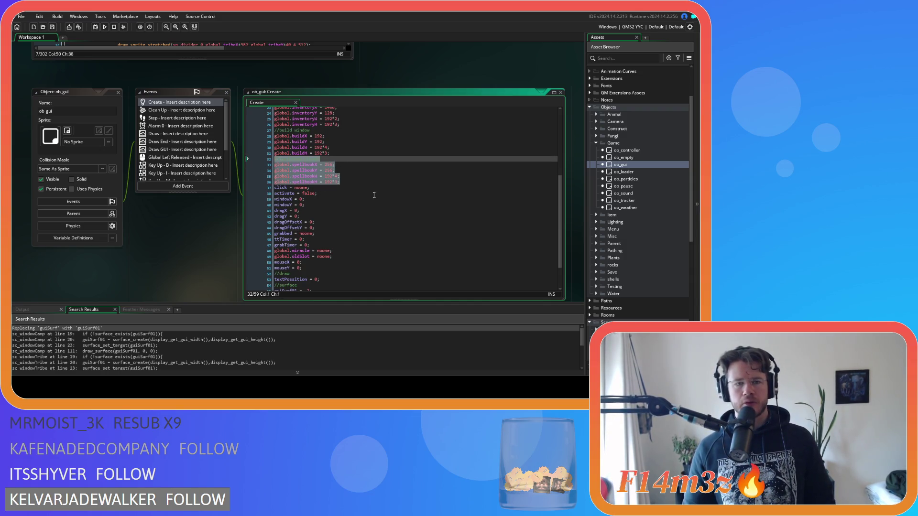
{"action": "scroll", "coordinate": [389, 202], "scroll_direction": "up", "scroll_amount": 2}
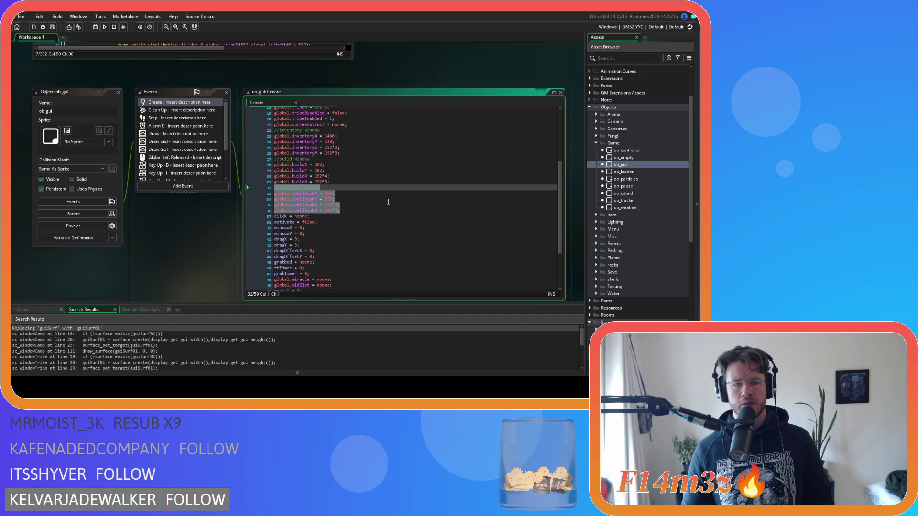
{"action": "scroll", "coordinate": [388, 201], "scroll_direction": "up", "scroll_amount": 2}
{"action": "key", "text": "ctrl+d"}
{"action": "scroll", "coordinate": [388, 202], "scroll_direction": "down", "scroll_amount": 4}
- Rename spellbook to camp in the copied comment and to campWindowX in the X variable
{"action": "double_click", "coordinate": [300, 188]}
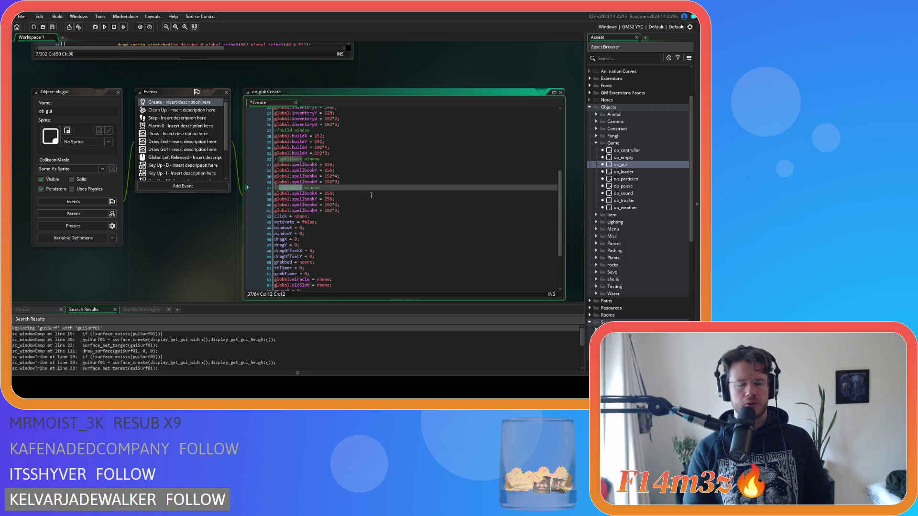
{"action": "type", "text": "camp"}
{"action": "left_click_drag", "start_coordinate": [317, 194], "coordinate": [292, 194]}
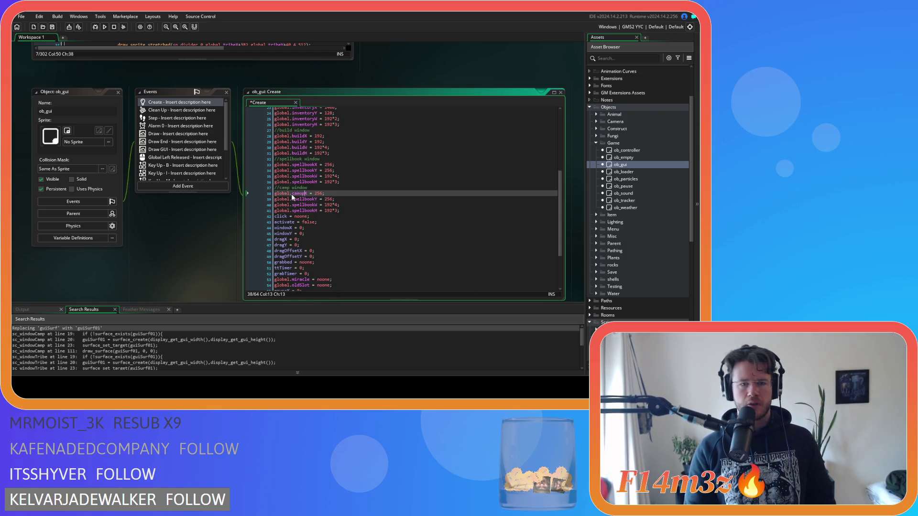
{"action": "type", "text": "camp"}
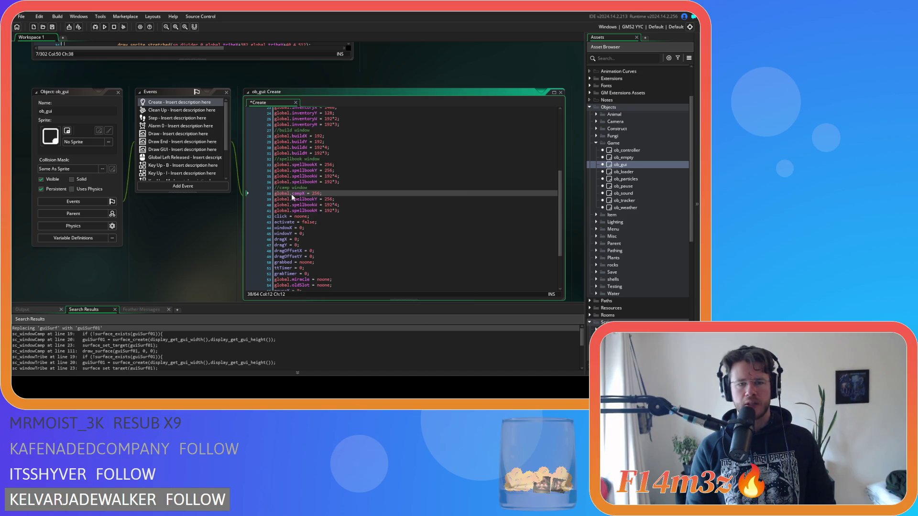
{"action": "key", "text": "Return"}
{"action": "key", "text": "BackSpace"}
{"action": "key", "text": "Delete"}
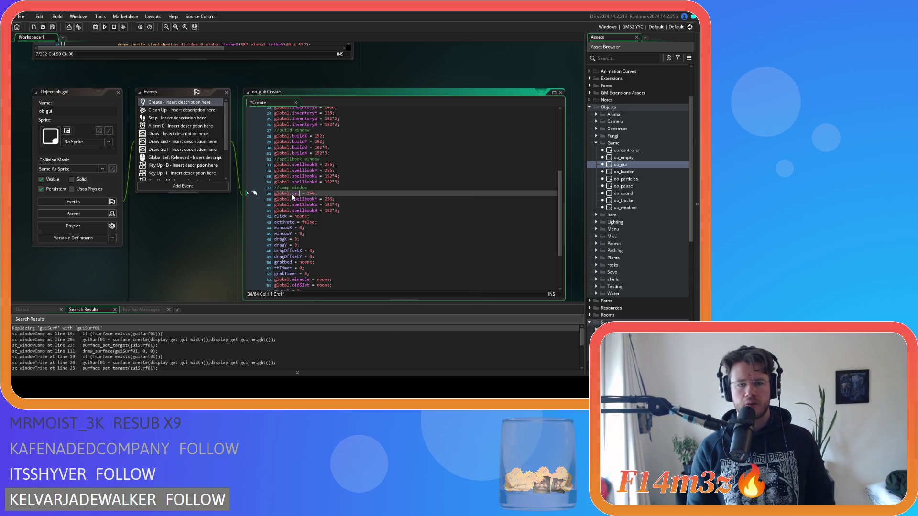
{"action": "type", "text": "p"}
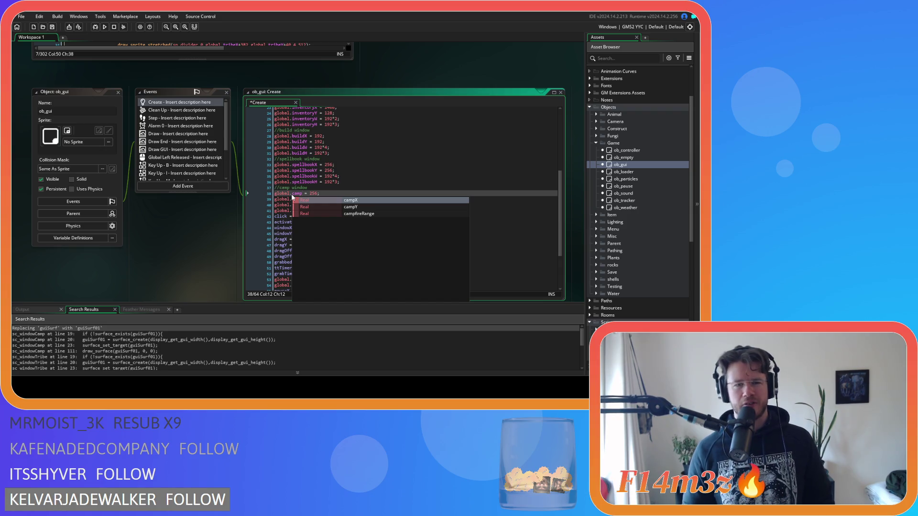
{"action": "left_click", "coordinate": [367, 189]}
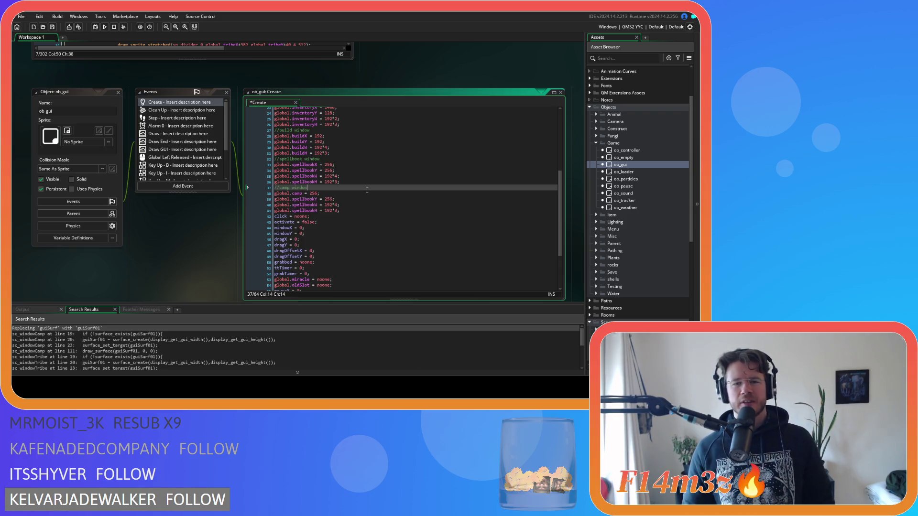
{"action": "left_click", "coordinate": [302, 193]}
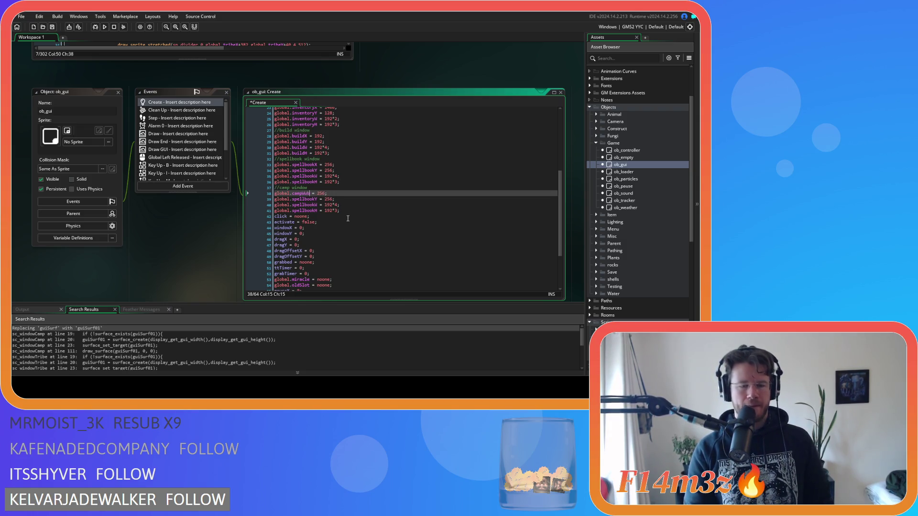
{"action": "type", "text": "WindowX"}
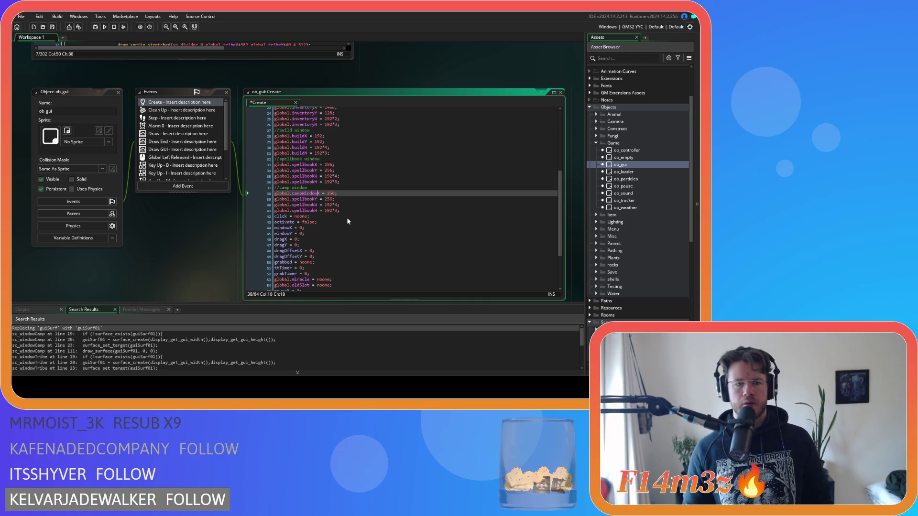
- Rename the copied Y, W and H variables to campWindowY, campWindowW, campWindowH and save
{"action": "key", "text": "shift+Left"}
{"action": "key", "text": "shift+Left"}
{"action": "key", "text": "shift+Left"}
{"action": "key", "text": "ctrl+c"}
{"action": "key", "text": "Down"}
{"action": "key", "text": "shift+Right"}
{"action": "key", "text": "shift+Right"}
{"action": "key", "text": "shift+Right"}
{"action": "key", "text": "ctrl+v"}
{"action": "left_click", "coordinate": [314, 205]}
{"action": "key", "text": "shift+Left"}
{"action": "key", "text": "shift+Left"}
{"action": "key", "text": "shift+Left"}
{"action": "key", "text": "ctrl+v"}
{"action": "left_click_drag", "start_coordinate": [315, 212], "coordinate": [294, 212]}
{"action": "key", "text": "ctrl+v"}
{"action": "key", "text": "ctrl+s"}
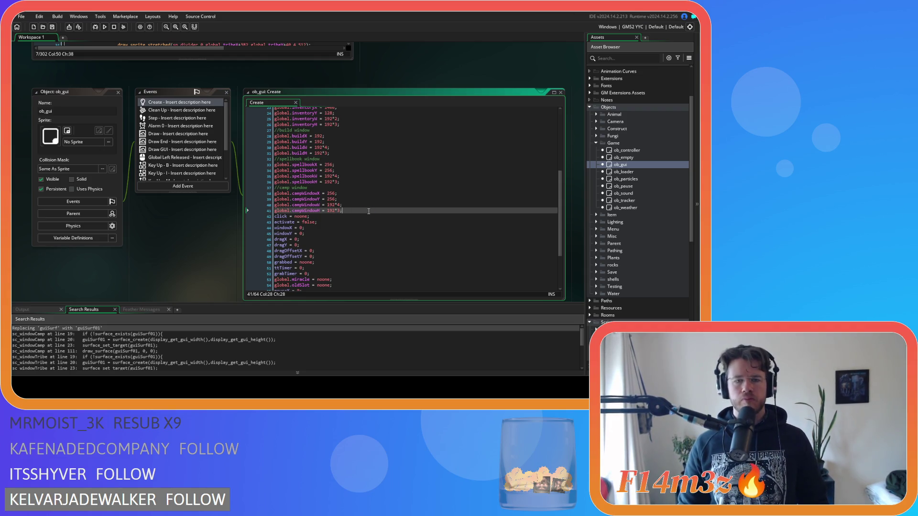
{"action": "scroll", "coordinate": [369, 211], "scroll_direction": "down", "scroll_amount": 3}
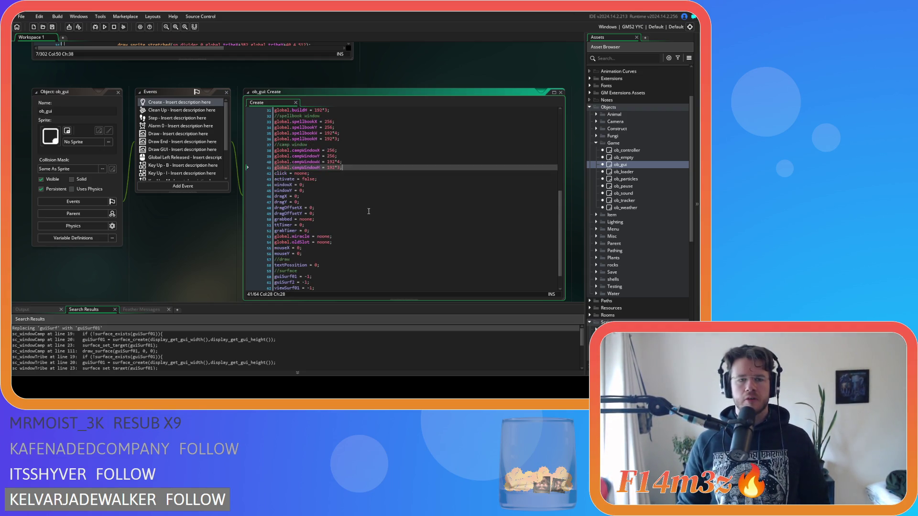
- Duplicate the viewSurf01 line and rename guiSurf2 to guiSurf02, then save
{"action": "scroll", "coordinate": [369, 211], "scroll_direction": "down", "scroll_amount": 2}
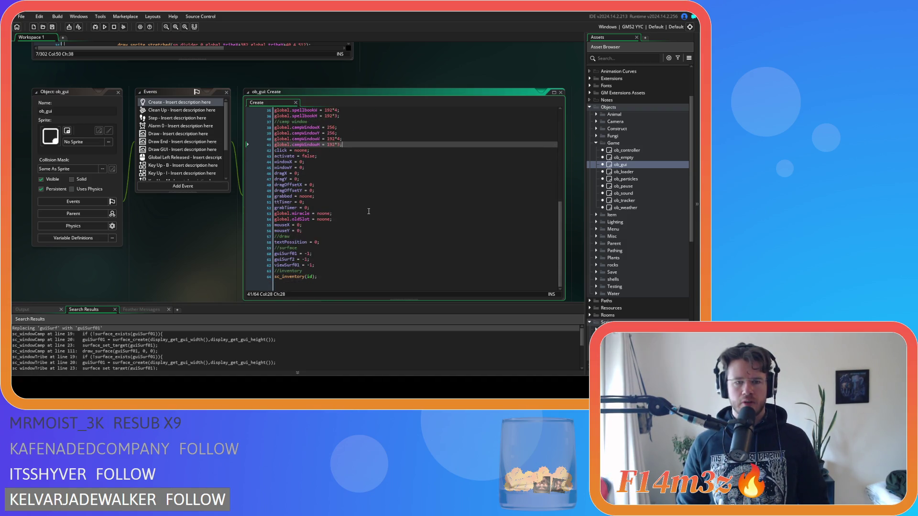
{"action": "left_click", "coordinate": [344, 259]}
{"action": "left_click", "coordinate": [343, 264]}
{"action": "key", "text": "ctrl+d"}
{"action": "left_click", "coordinate": [293, 260]}
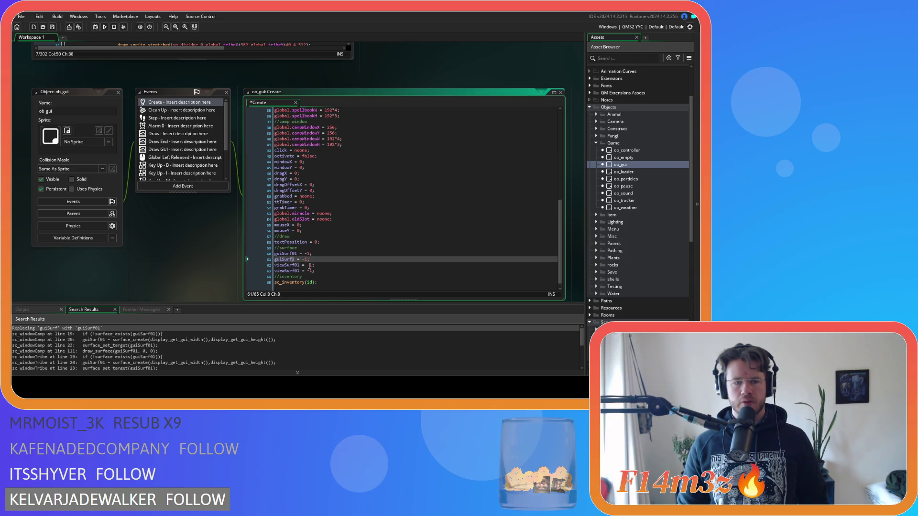
{"action": "type", "text": "0-"}
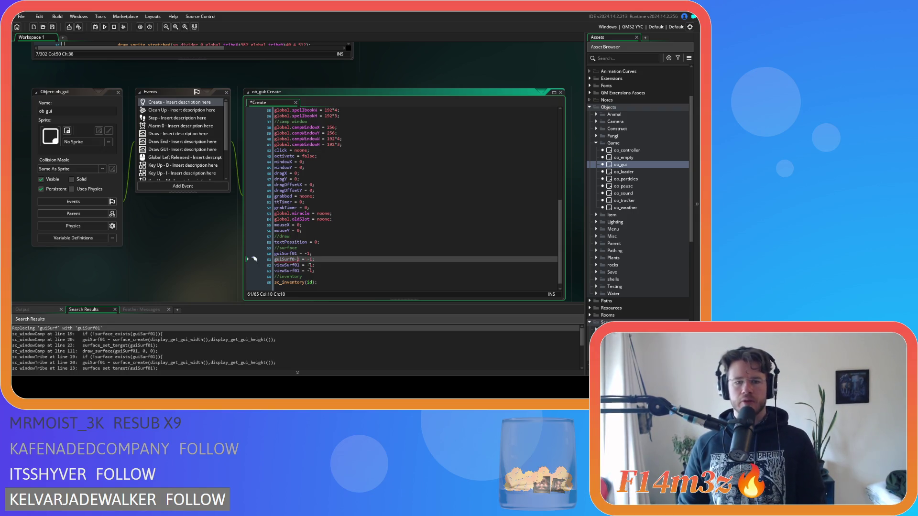
{"action": "key", "text": "BackSpace"}
{"action": "left_click", "coordinate": [313, 254]}
{"action": "key", "text": "ctrl+s"}
- Change the copied line to viewSurf02 = -1, save, and open the Clean Up code
{"action": "left_click", "coordinate": [300, 271]}
{"action": "key", "text": "BackSpace"}
{"action": "type", "text": "2"}
{"action": "key", "text": "ctrl+s"}
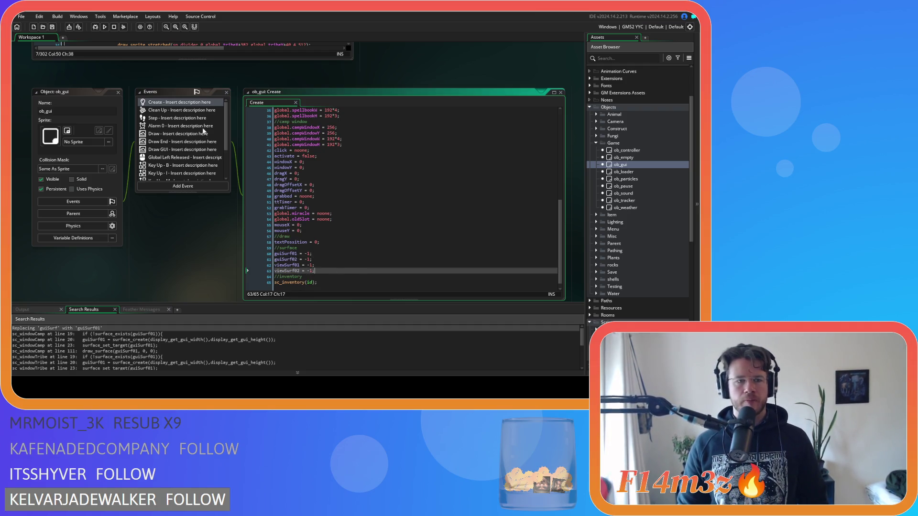
{"action": "left_click", "coordinate": [189, 113]}
{"action": "mouse_move", "coordinate": [280, 168]}
{"action": "left_mouse_down"}
{"action": "mouse_move", "coordinate": [249, 167]}
{"action": "mouse_move", "coordinate": [247, 156]}
{"action": "left_mouse_up"}
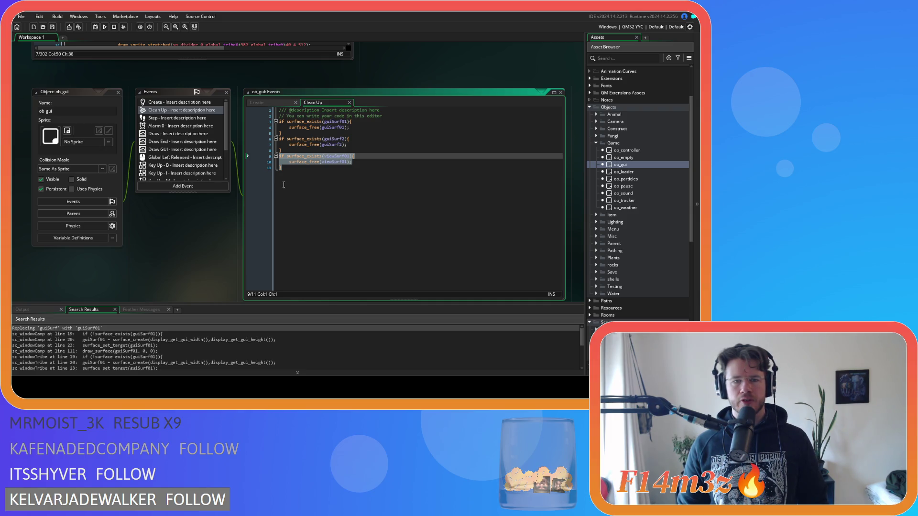
- Copy the viewSurf01 freeing block as viewSurf02 in both surface_exists and surface_free, then save
{"action": "key", "text": "ctrl+d"}
{"action": "left_click", "coordinate": [348, 179]}
{"action": "key", "text": "BackSpace"}
{"action": "type", "text": "2);"}
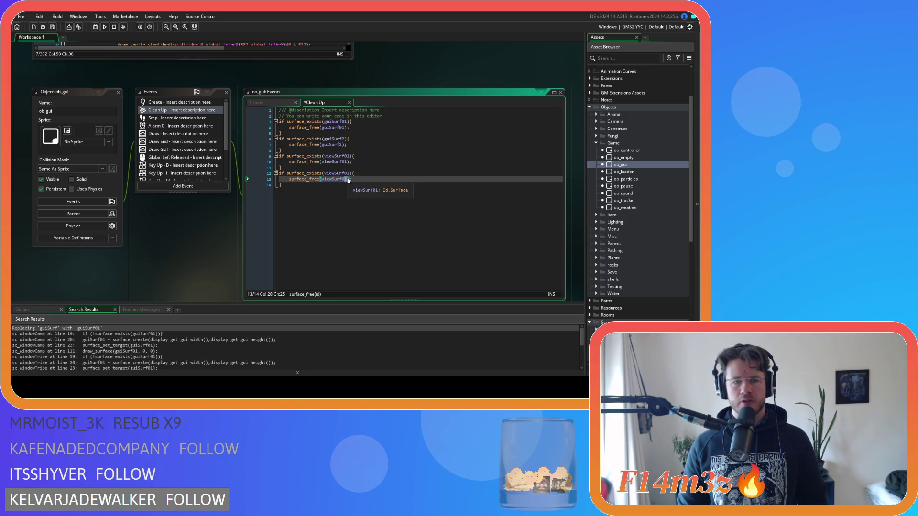
{"action": "left_click", "coordinate": [348, 173]}
{"action": "key", "text": "BackSpace"}
{"action": "type", "text": "2"}
{"action": "key", "text": "ctrl+s"}
- Start a project-wide Search & Replace for surface_free
{"action": "key", "text": "Down"}
{"action": "key", "text": "Down"}
{"action": "left_click", "coordinate": [299, 179]}
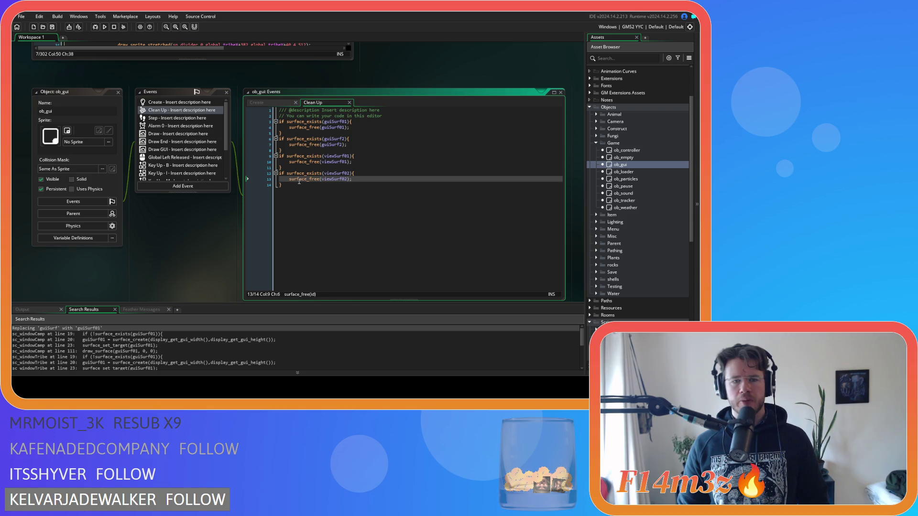
{"action": "double_click", "coordinate": [299, 179]}
{"action": "key", "text": "ctrl+f"}
{"action": "key", "text": "Escape"}
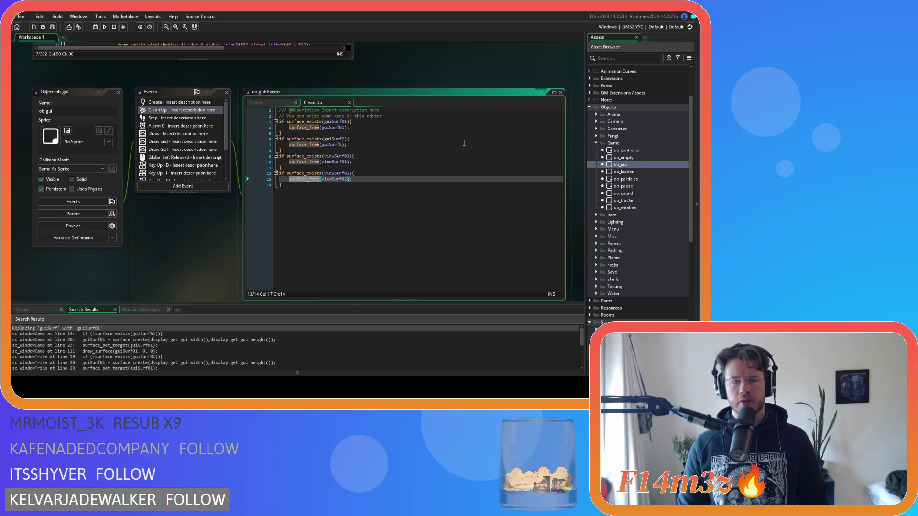
{"action": "key", "text": "ctrl+shift+f"}
- List all surface_free matches and open ob_gui's Room End match
{"action": "left_click", "coordinate": [193, 99]}
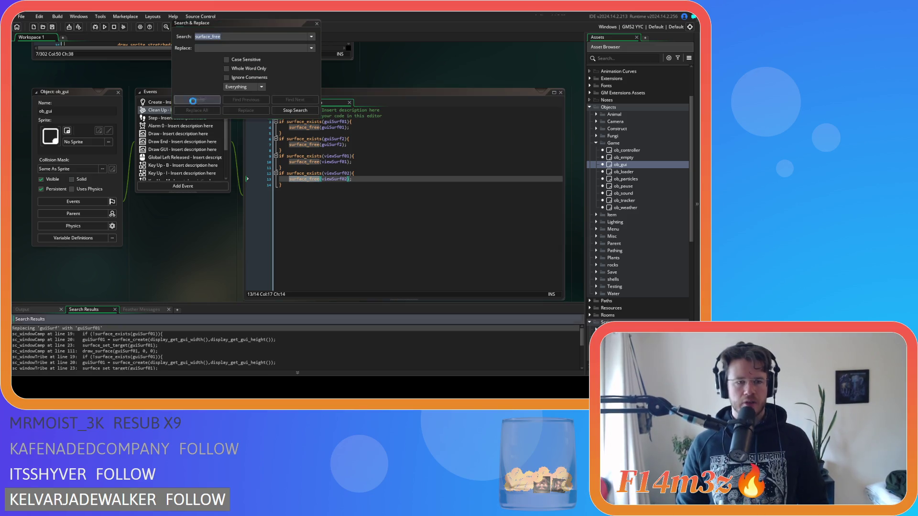
{"action": "scroll", "coordinate": [141, 354], "scroll_direction": "down", "scroll_amount": 3}
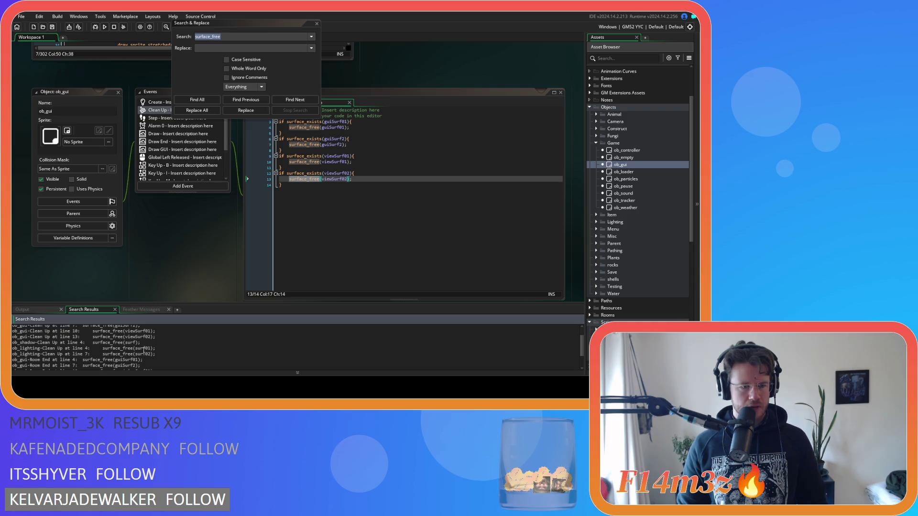
{"action": "scroll", "coordinate": [175, 357], "scroll_direction": "up", "scroll_amount": 1}
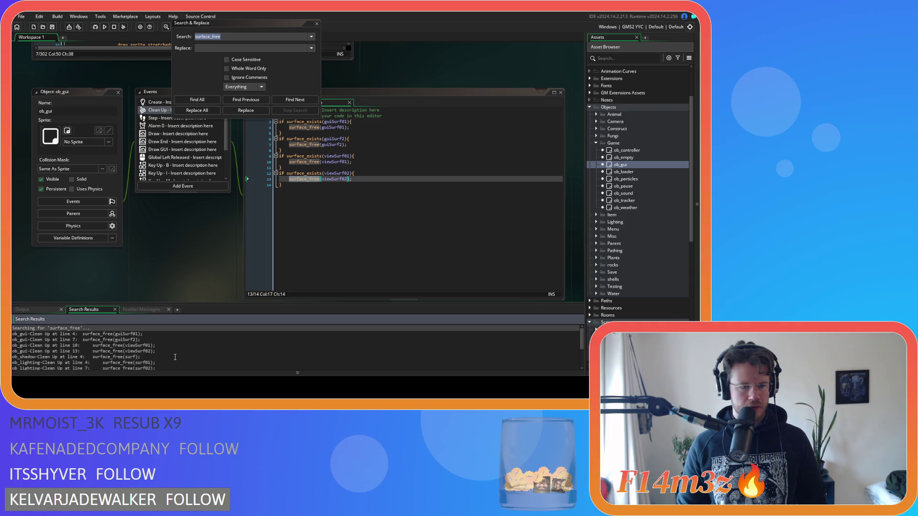
{"action": "left_click", "coordinate": [175, 352]}
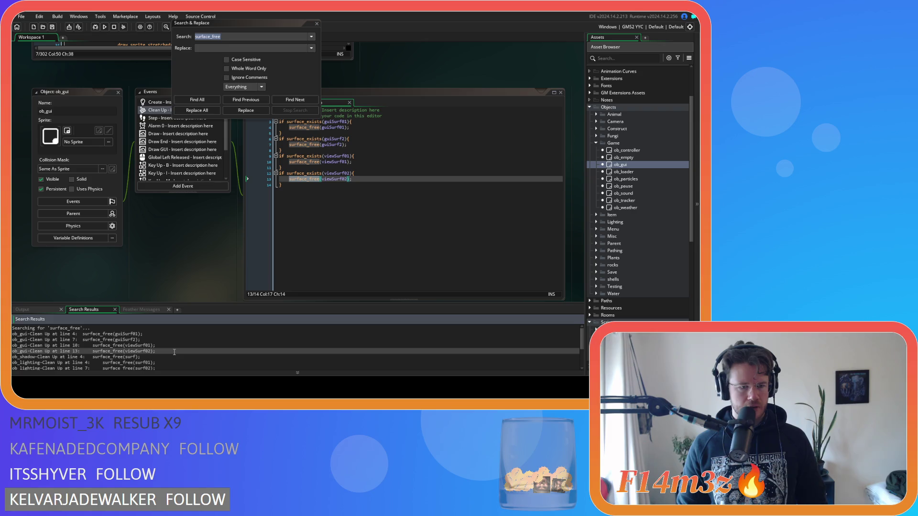
{"action": "scroll", "coordinate": [175, 352], "scroll_direction": "down", "scroll_amount": 2}
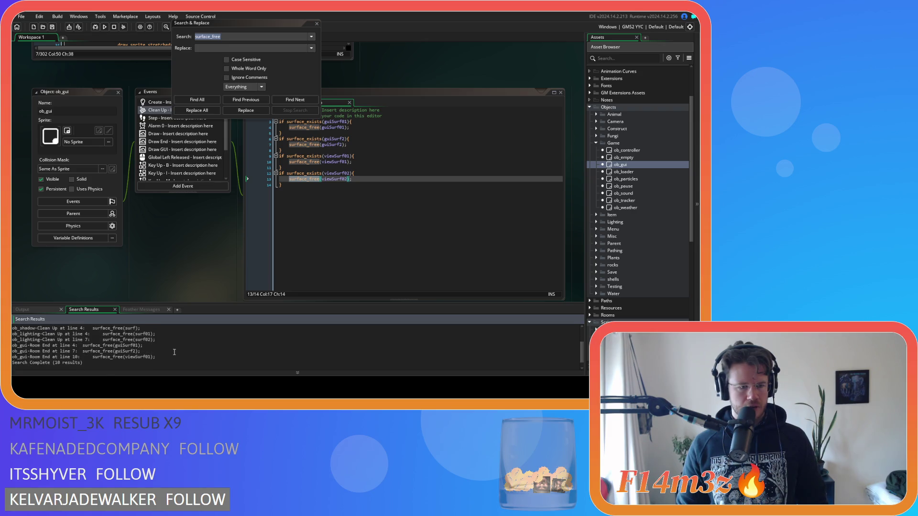
{"action": "double_click", "coordinate": [175, 356]}
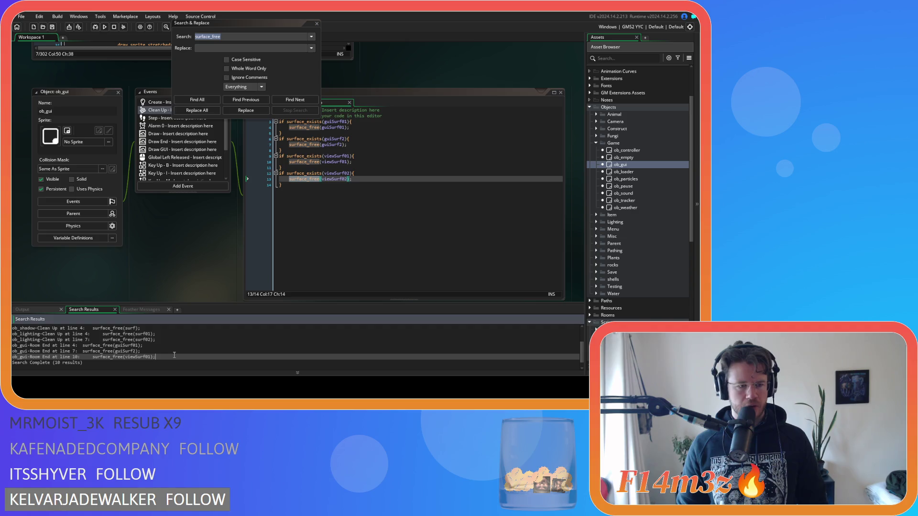
{"action": "left_click", "coordinate": [315, 24]}
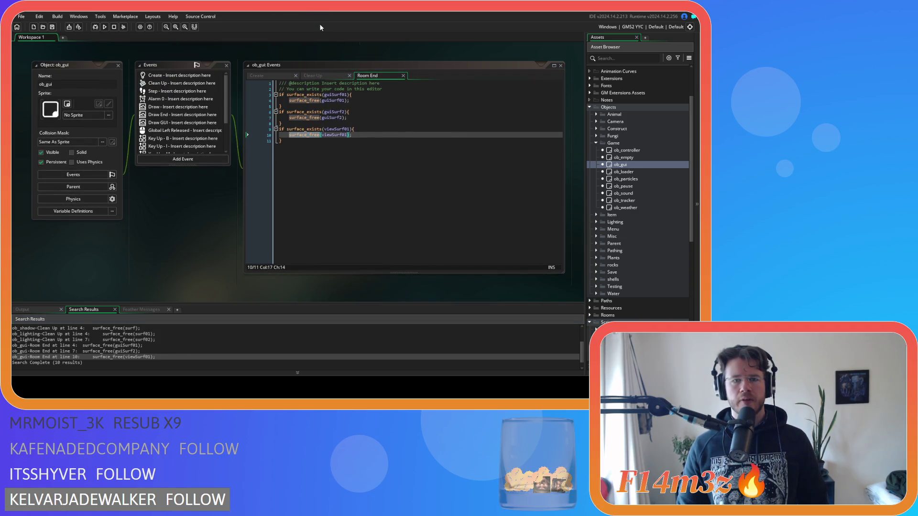
- Replace Room End's surface-freeing code with Clean Up's, save, and expand the Camera folder
{"action": "left_click", "coordinate": [181, 83]}
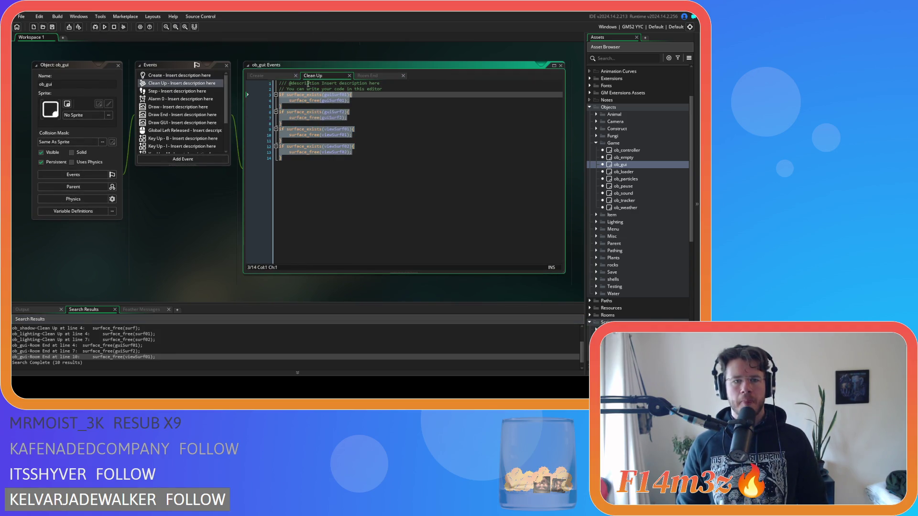
{"action": "key", "text": "ctrl+c"}
{"action": "left_click", "coordinate": [369, 76]}
{"action": "mouse_move", "coordinate": [287, 158]}
{"action": "left_mouse_down"}
{"action": "mouse_move", "coordinate": [232, 119]}
{"action": "mouse_move", "coordinate": [220, 94]}
{"action": "left_mouse_up"}
{"action": "key", "text": "ctrl+v"}
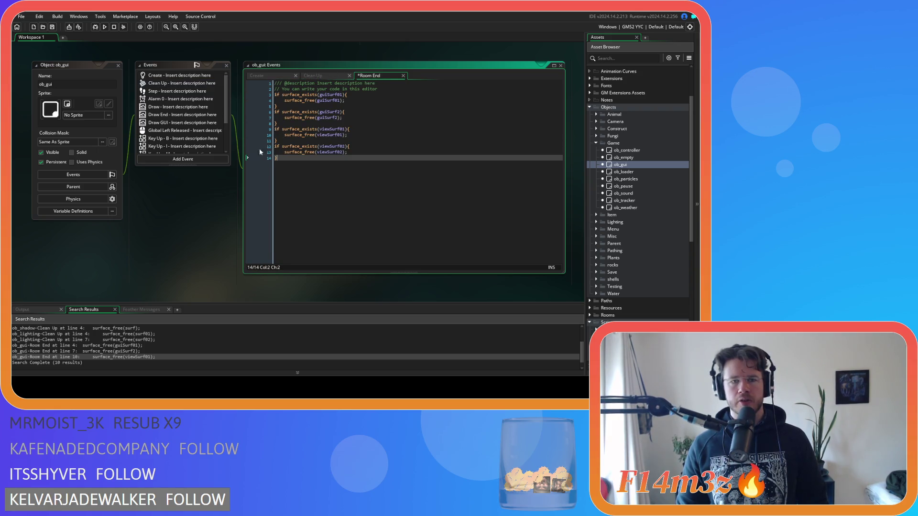
{"action": "key", "text": "ctrl+s"}
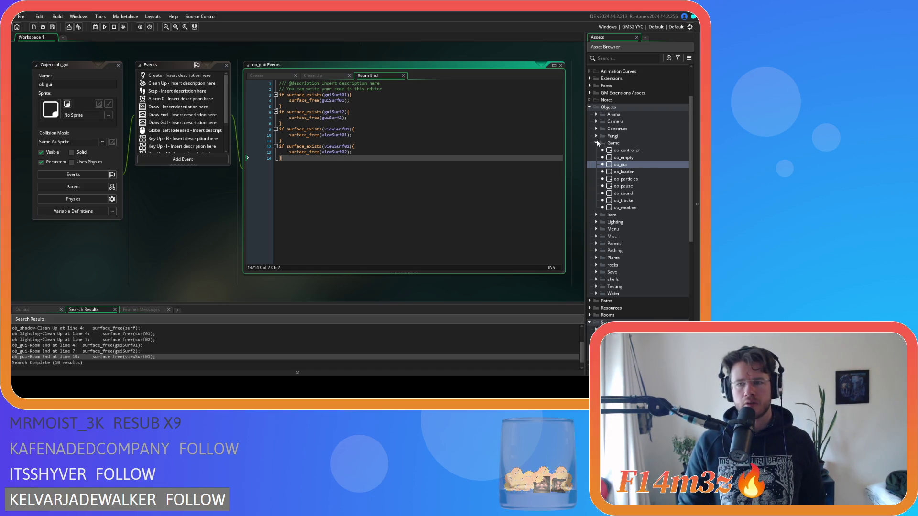
{"action": "left_click", "coordinate": [596, 123]}
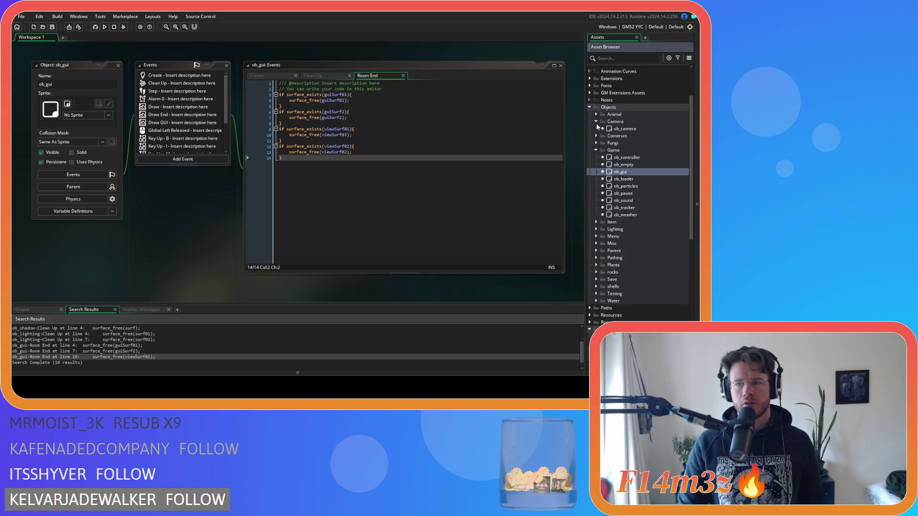
- In ob_camera's Create event, duplicate the view_camera[1] line as view_camera[2]
{"action": "double_click", "coordinate": [623, 128]}
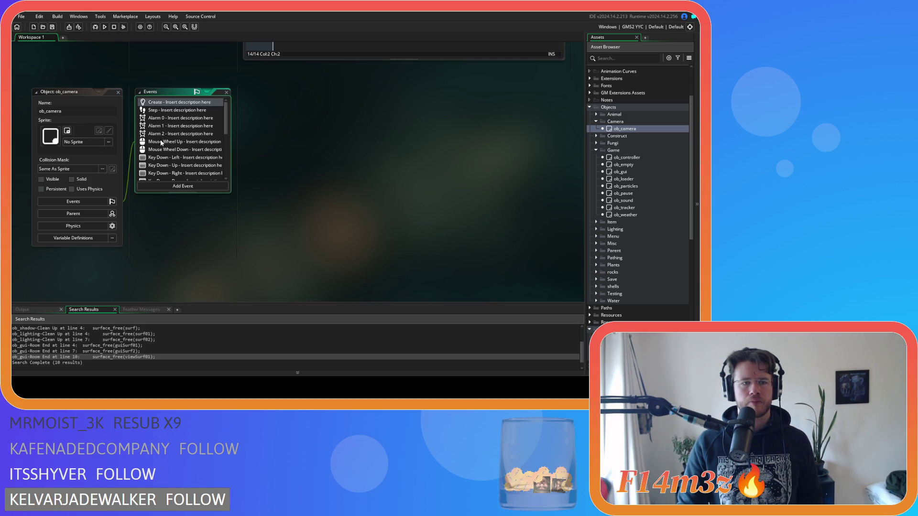
{"action": "scroll", "coordinate": [161, 143], "scroll_direction": "down", "scroll_amount": 2}
{"action": "scroll", "coordinate": [162, 142], "scroll_direction": "up", "scroll_amount": 2}
{"action": "double_click", "coordinate": [169, 104]}
{"action": "left_click", "coordinate": [481, 157]}
{"action": "key", "text": "ctrl+d"}
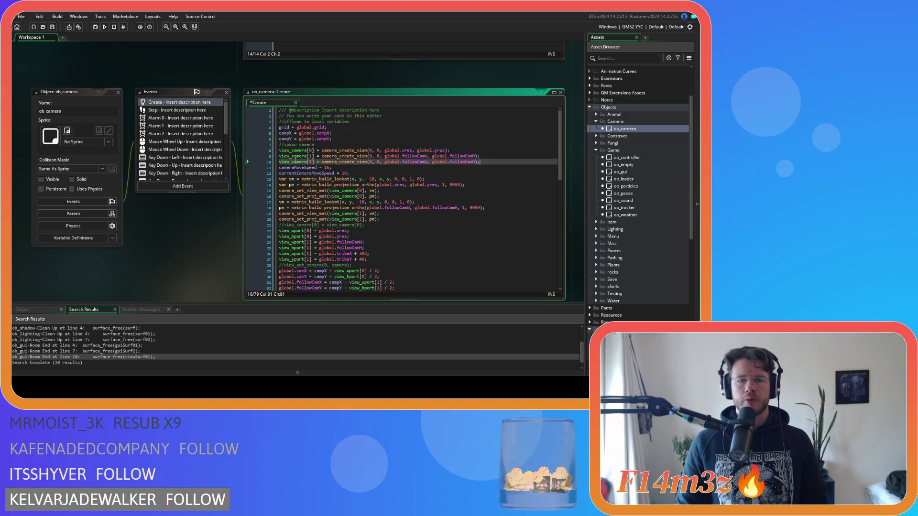
{"action": "double_click", "coordinate": [309, 161]}
{"action": "type", "text": "2"}
{"action": "left_click", "coordinate": [506, 162]}
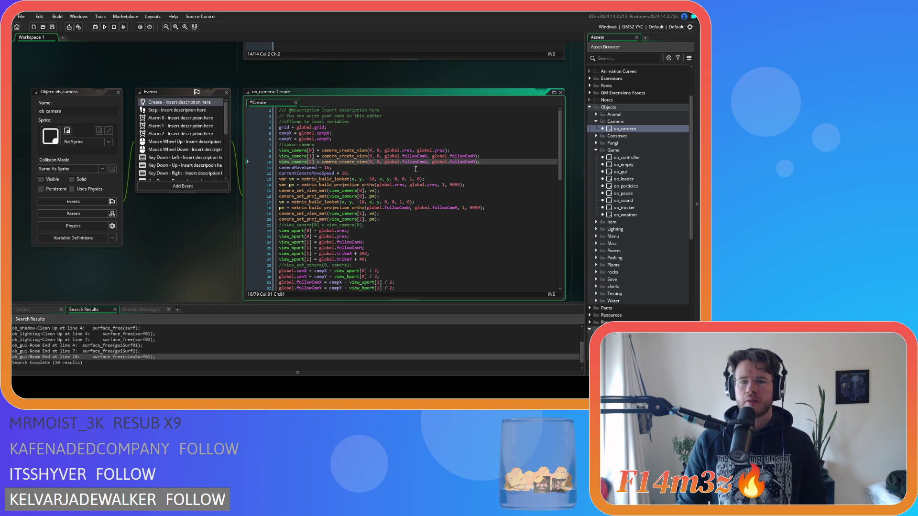
- Check the followCamW argument and save ob_camera's Create event code
{"action": "left_click_drag", "start_coordinate": [407, 156], "coordinate": [422, 156]}
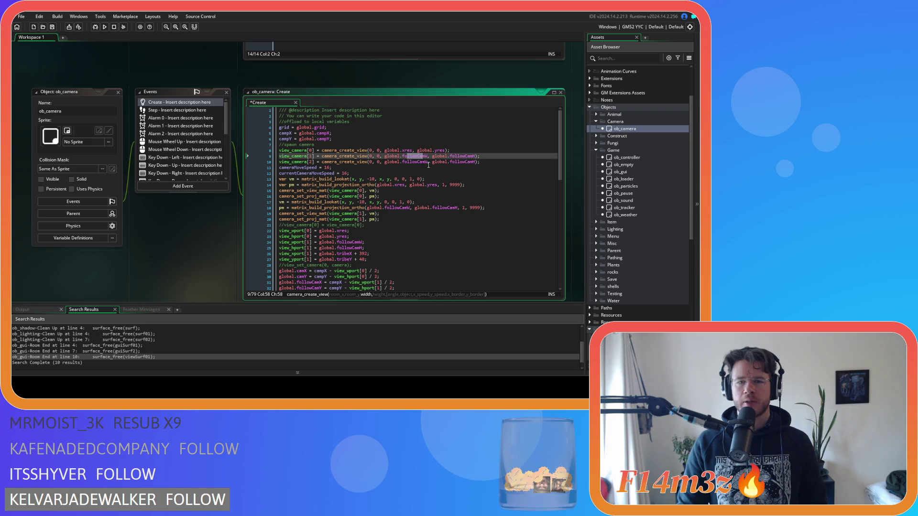
{"action": "key", "text": "Down"}
{"action": "key", "text": "End"}
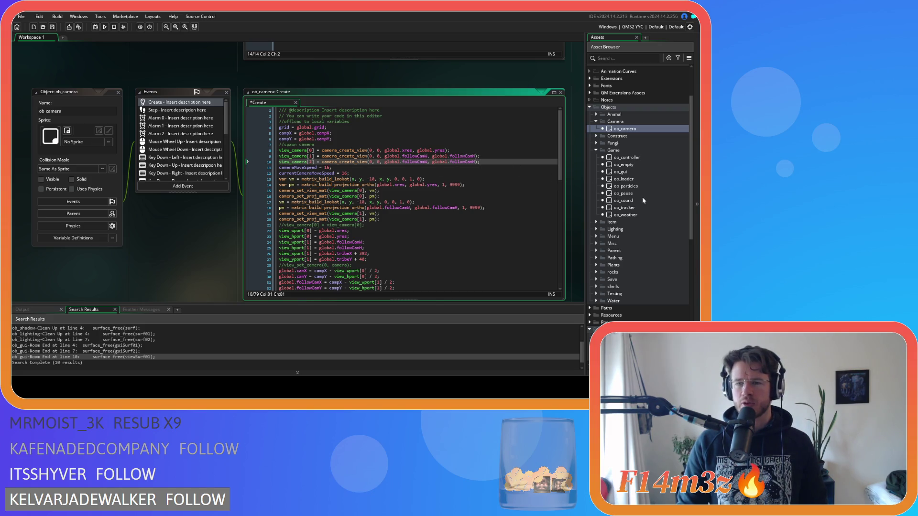
{"action": "scroll", "coordinate": [639, 188], "scroll_direction": "down", "scroll_amount": 3}
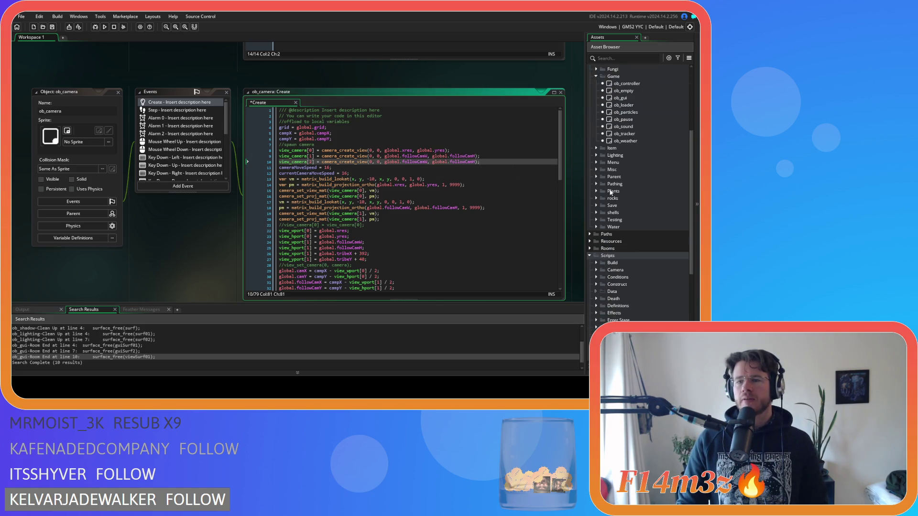
{"action": "left_click", "coordinate": [597, 163]}
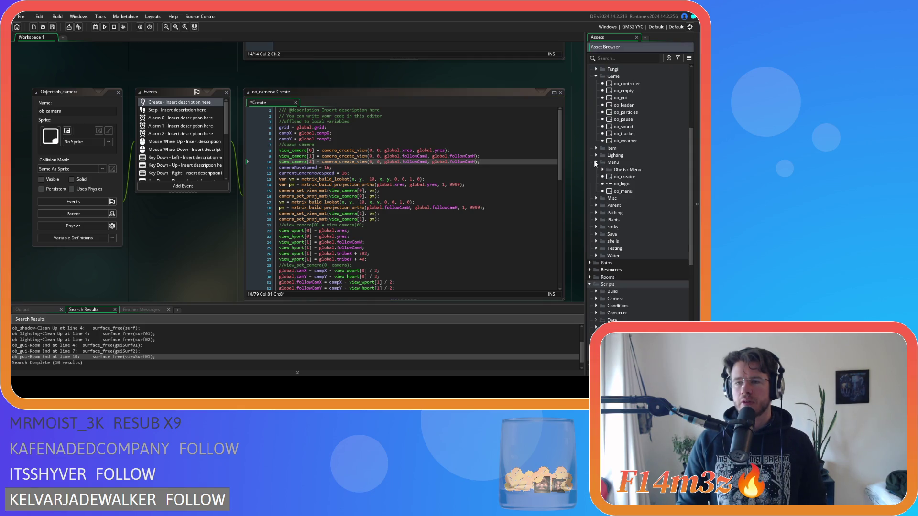
{"action": "left_click", "coordinate": [596, 162]}
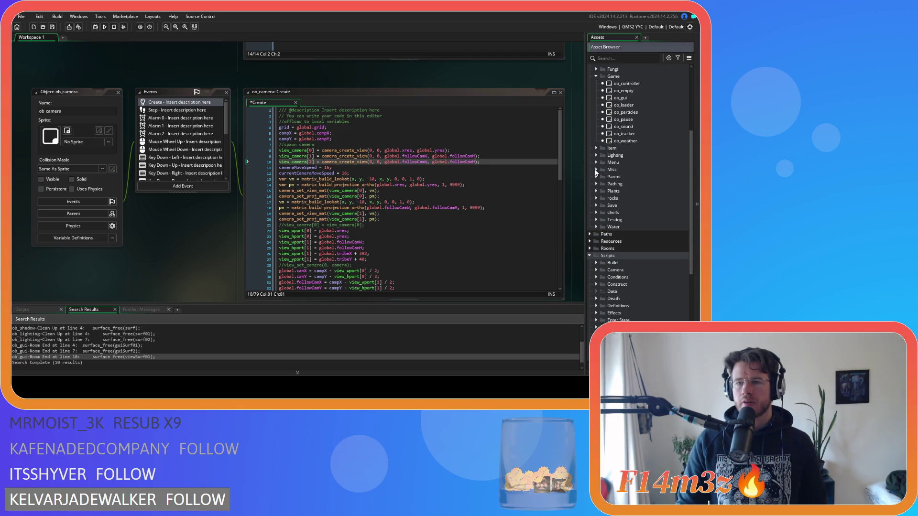
{"action": "scroll", "coordinate": [601, 235], "scroll_direction": "down", "scroll_amount": 2}
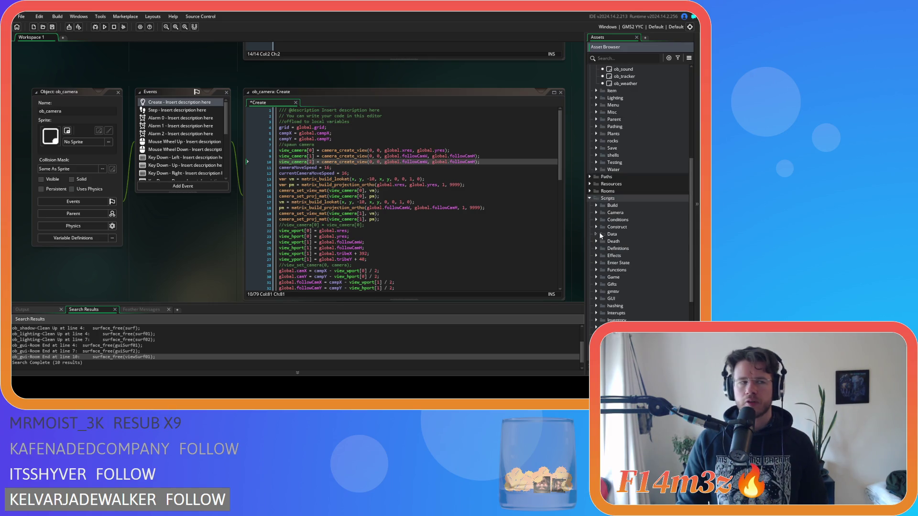
{"action": "left_click", "coordinate": [522, 160]}
{"action": "key", "text": "ctrl+s"}
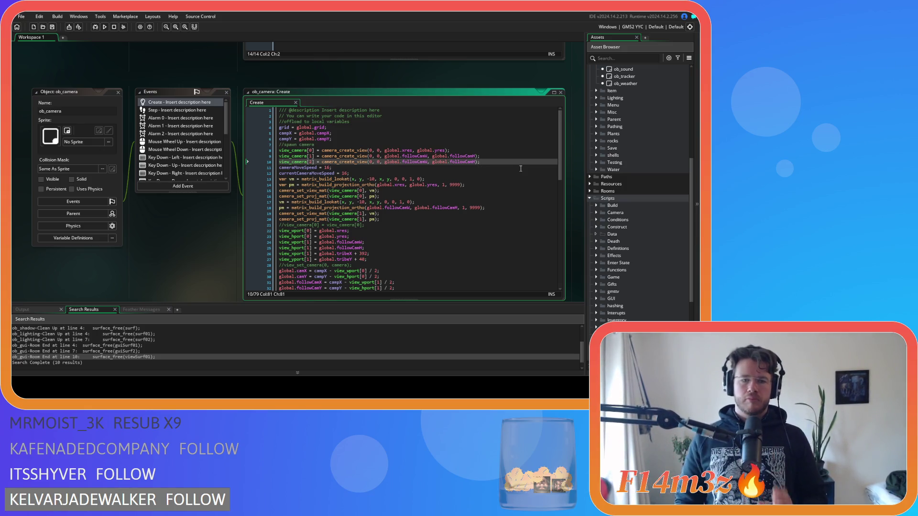
- Expand the Menu folder to show ob_creator, ob_logo and ob_menu
{"action": "left_click", "coordinate": [596, 105]}
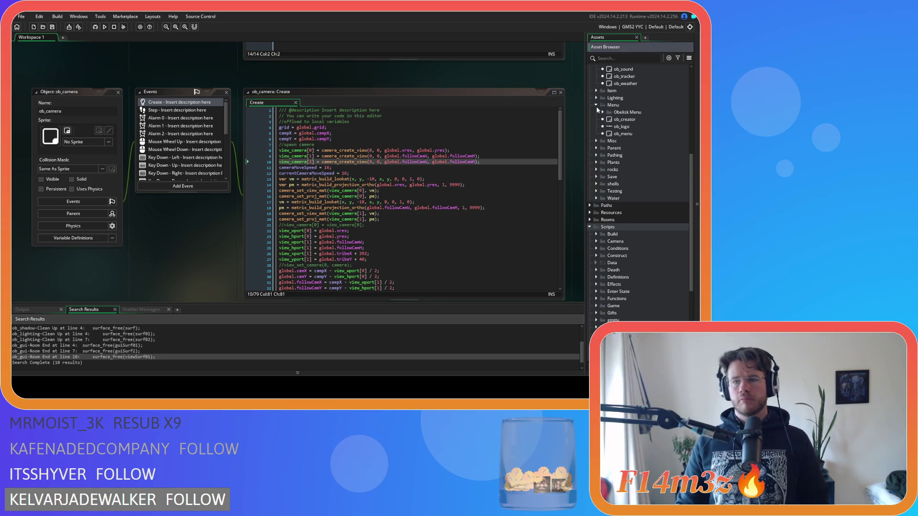
- Open the Create event code of the ob_creator object
{"action": "double_click", "coordinate": [622, 119]}
{"action": "double_click", "coordinate": [162, 102]}
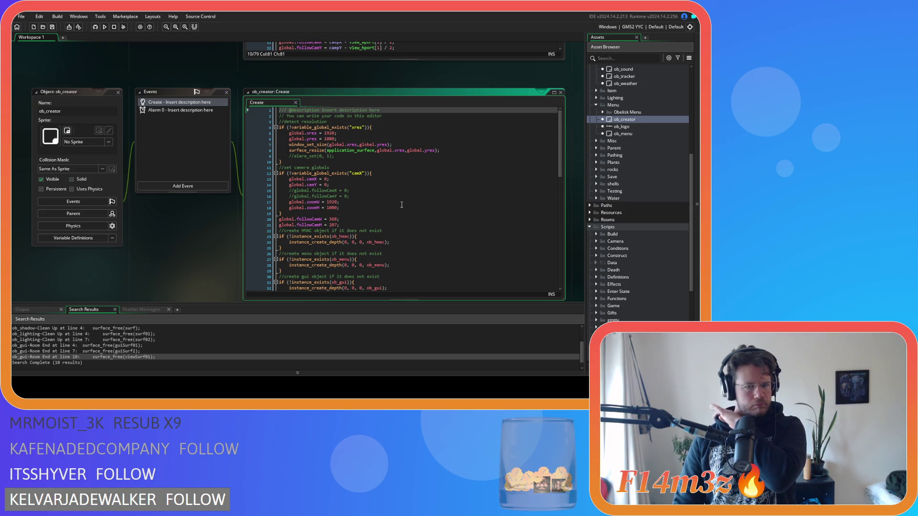
{"action": "scroll", "coordinate": [186, 250], "scroll_direction": "up", "scroll_amount": 5}
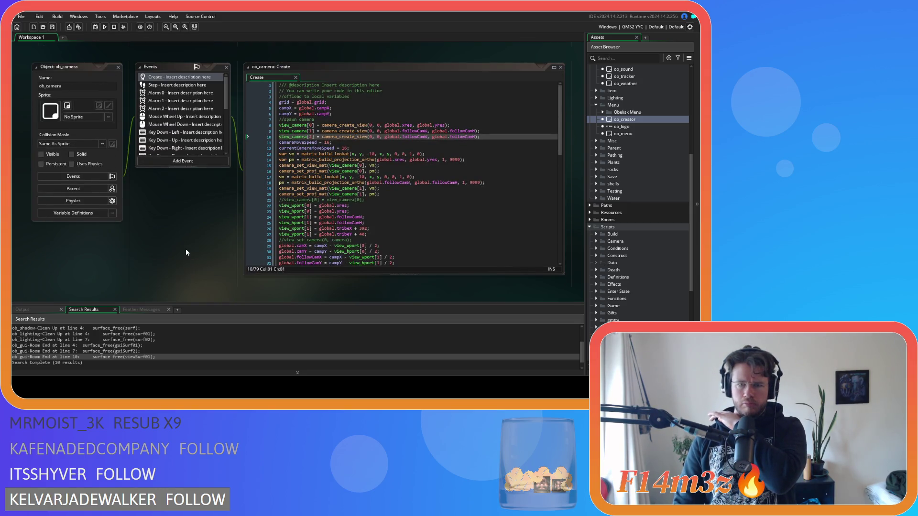
{"action": "scroll", "coordinate": [185, 253], "scroll_direction": "down", "scroll_amount": 4}
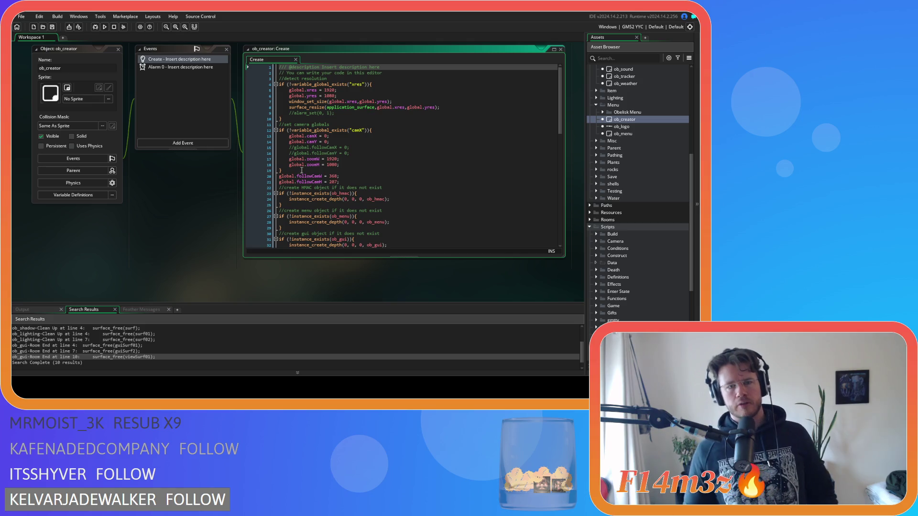
- Duplicate the followCamW/followCamH lines and rename the copies global.campCamW and global.campCamH
{"action": "left_click_drag", "start_coordinate": [339, 182], "coordinate": [274, 176]}
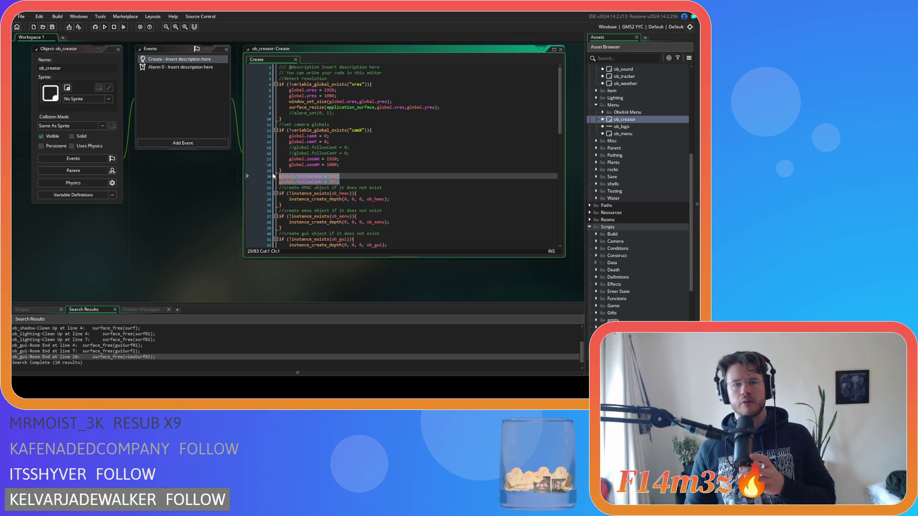
{"action": "key", "text": "ctrl+d"}
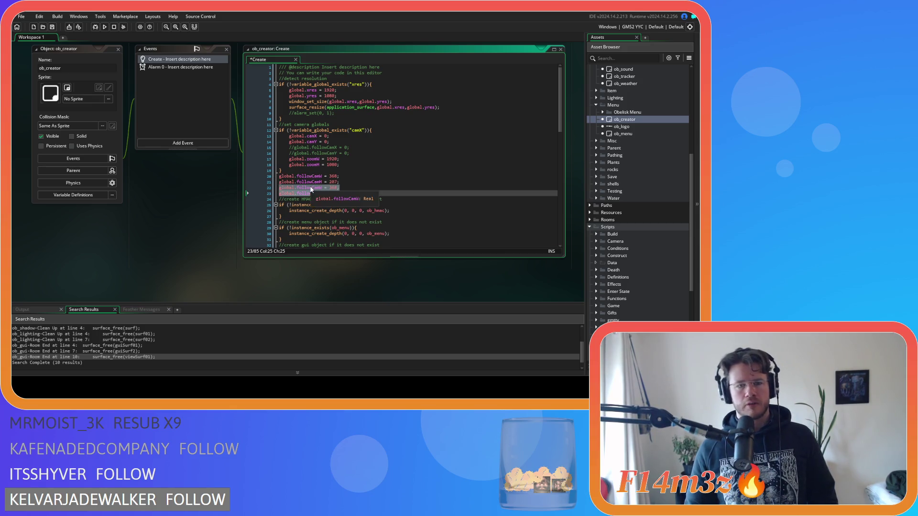
{"action": "left_click_drag", "start_coordinate": [279, 187], "coordinate": [313, 189]}
{"action": "type", "text": "cam"}
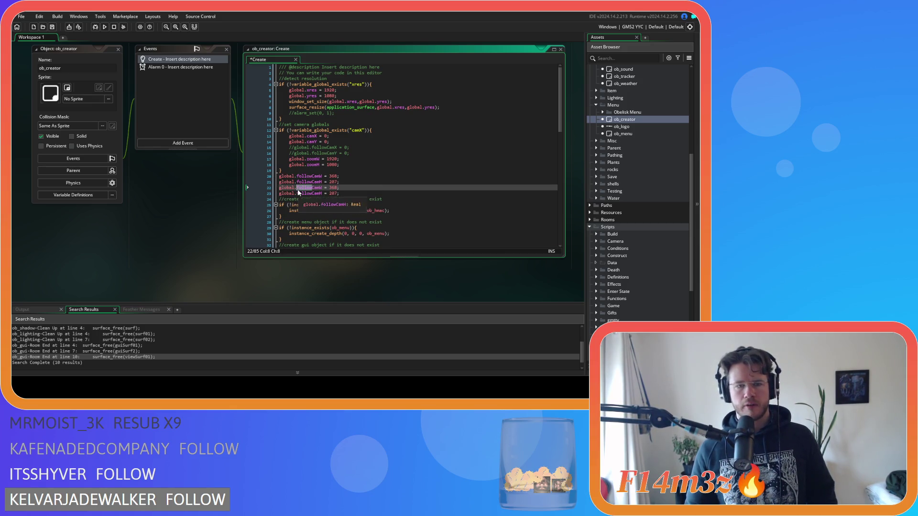
{"action": "key", "text": "Down"}
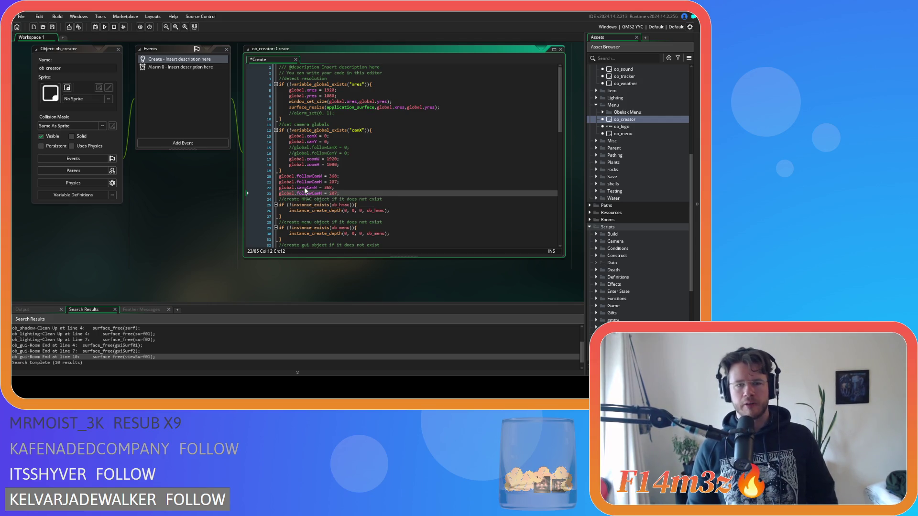
{"action": "key", "text": "BackSpace"}
{"action": "key", "text": "BackSpace"}
{"action": "key", "text": "BackSpace"}
{"action": "type", "text": "camp"}
{"action": "left_click", "coordinate": [371, 191]}
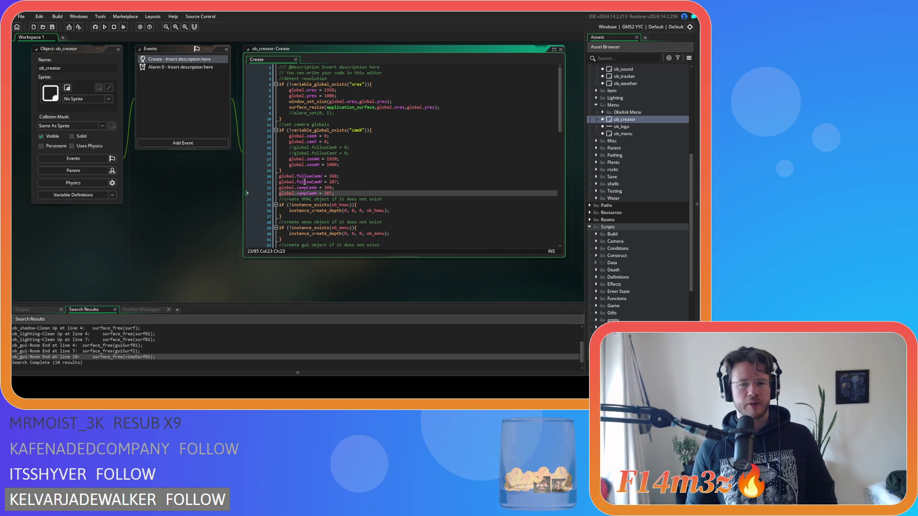
{"action": "left_click", "coordinate": [348, 181]}
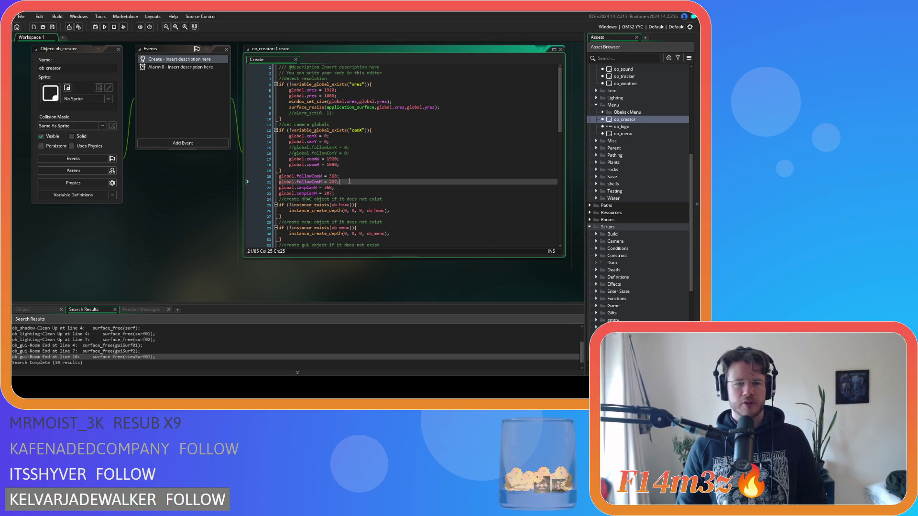
{"action": "left_click", "coordinate": [347, 192]}
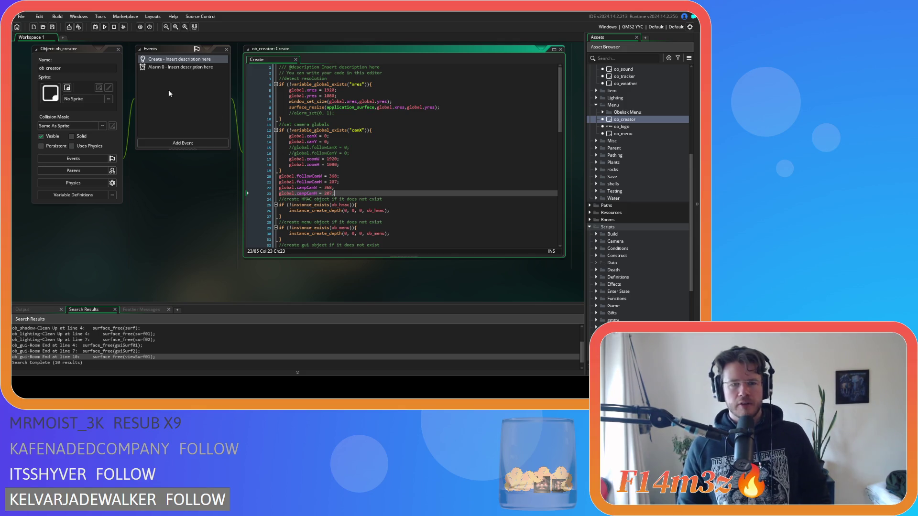
{"action": "scroll", "coordinate": [285, 268], "scroll_direction": "down", "scroll_amount": 5}
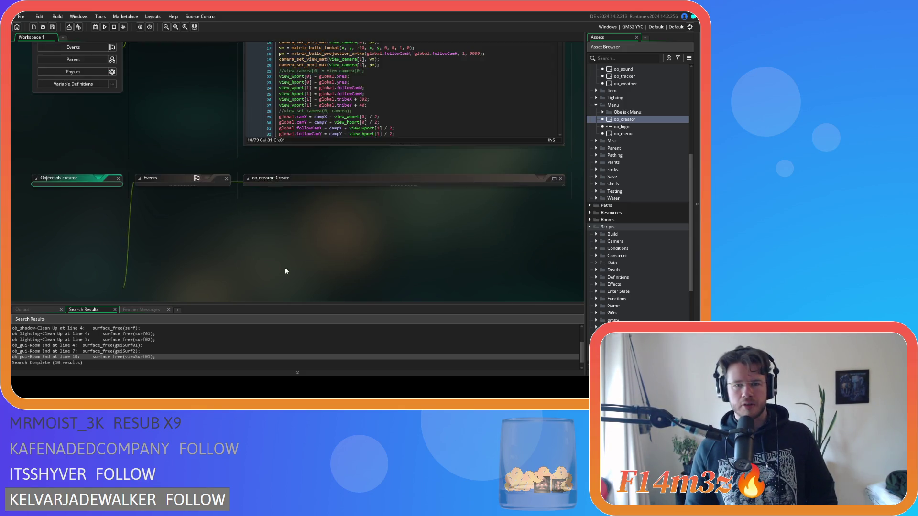
- On line 10, switch view_camera[2]'s followCamW/followCamH arguments to campCamW/campCamH and save
{"action": "left_click_drag", "start_coordinate": [418, 138], "coordinate": [402, 138]}
{"action": "type", "text": "camp"}
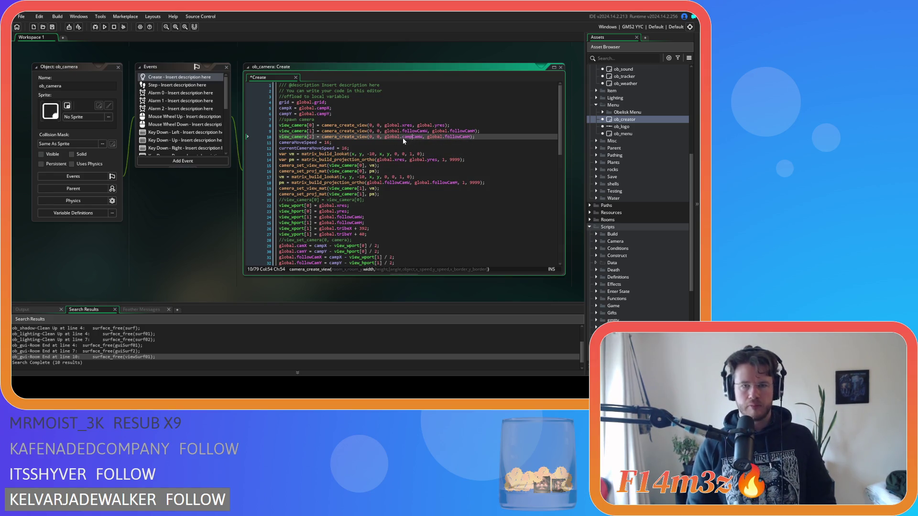
{"action": "left_click", "coordinate": [455, 138]}
{"action": "left_click_drag", "start_coordinate": [463, 138], "coordinate": [445, 138]}
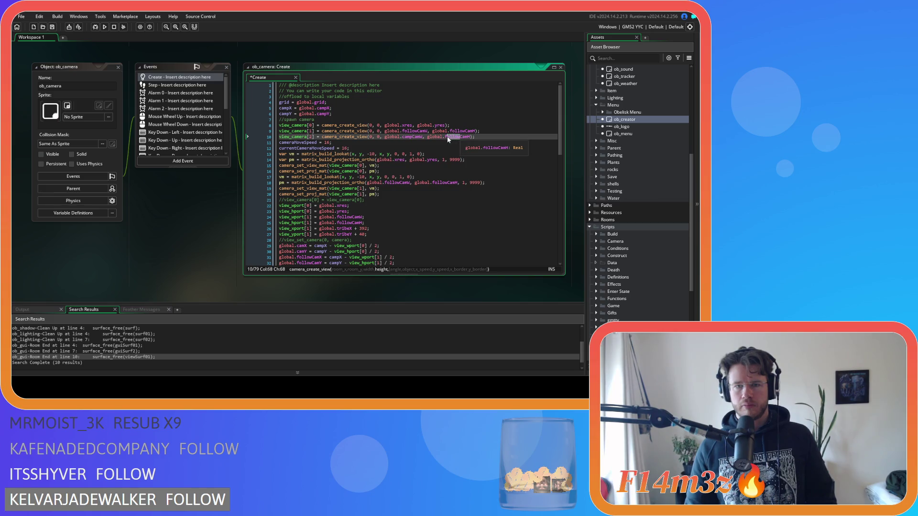
{"action": "type", "text": "camp"}
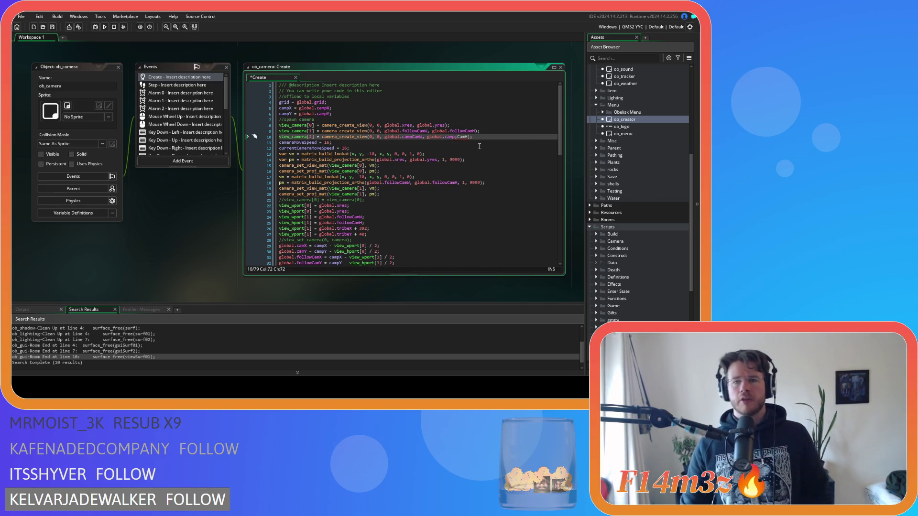
{"action": "key", "text": "ctrl+z"}
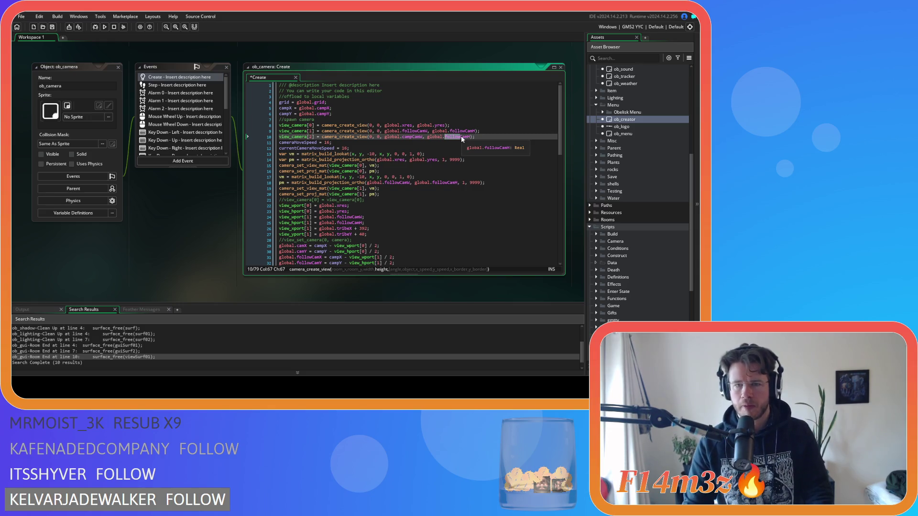
{"action": "type", "text": "camp"}
{"action": "key", "text": "ctrl+s"}
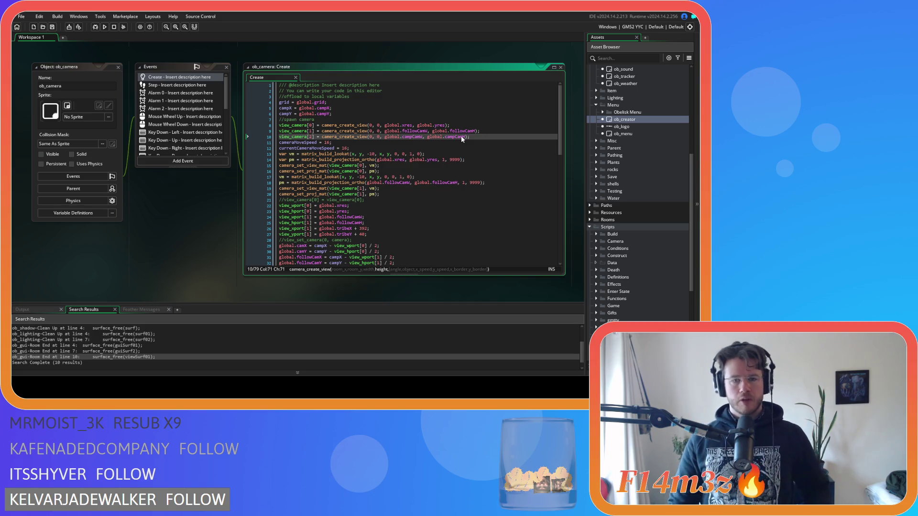
{"action": "left_click_drag", "start_coordinate": [381, 194], "coordinate": [276, 175]}
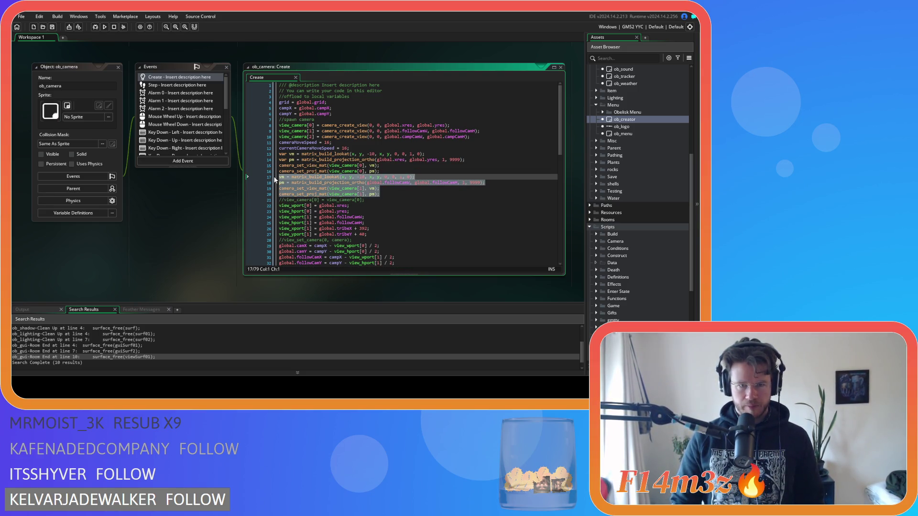
{"action": "key", "text": "ctrl+d"}
{"action": "left_click", "coordinate": [404, 217]}
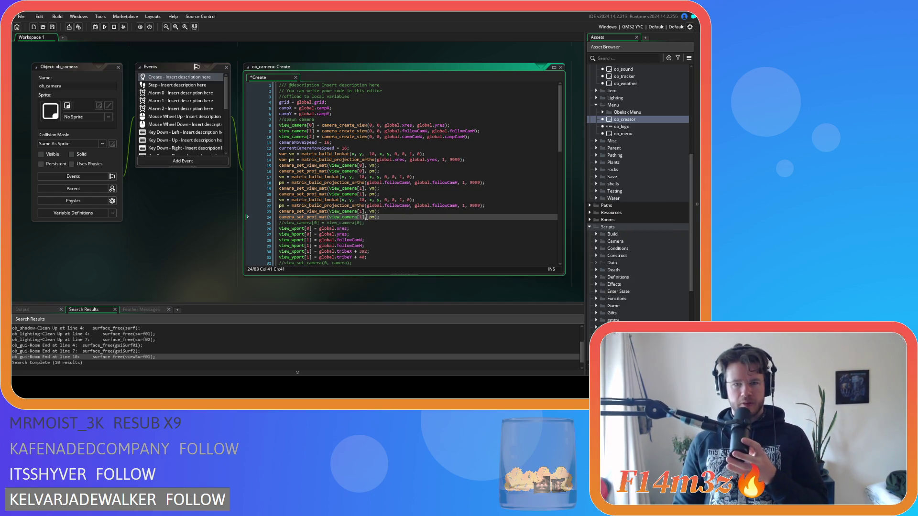
{"action": "left_click", "coordinate": [414, 137]}
{"action": "double_click", "coordinate": [395, 206]}
{"action": "type", "text": "campCamW"}
{"action": "double_click", "coordinate": [455, 137]}
{"action": "key", "text": "ctrl+c"}
{"action": "double_click", "coordinate": [449, 206]}
{"action": "key", "text": "ctrl+v"}
{"action": "left_click", "coordinate": [488, 211]}
{"action": "key", "text": "ctrl+s"}
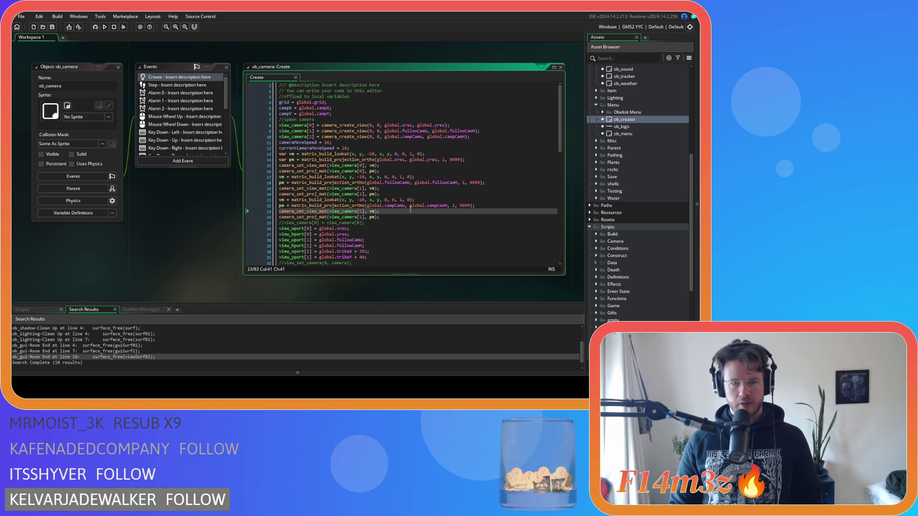
{"action": "double_click", "coordinate": [361, 211]}
{"action": "type", "text": "2"}
{"action": "double_click", "coordinate": [361, 217]}
{"action": "type", "text": "2"}
{"action": "left_click", "coordinate": [419, 217]}
{"action": "key", "text": "ctrl+s"}
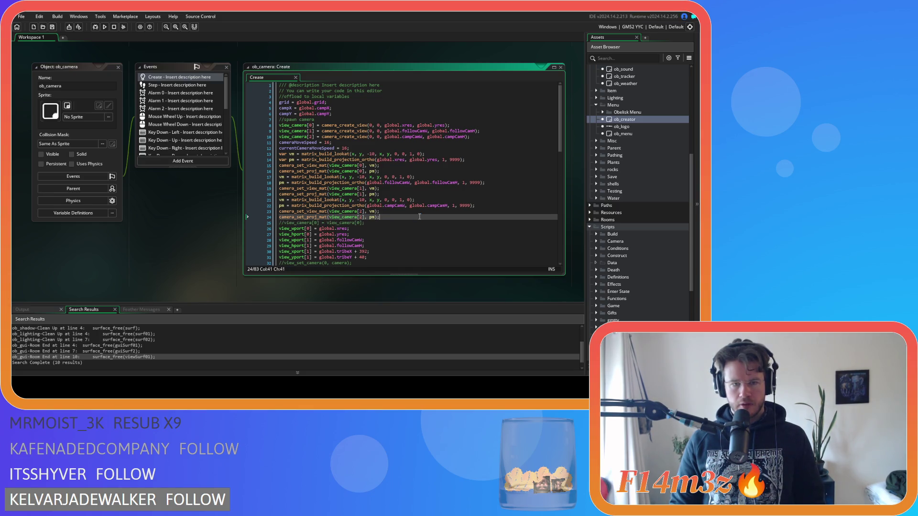
{"action": "left_click", "coordinate": [431, 200]}
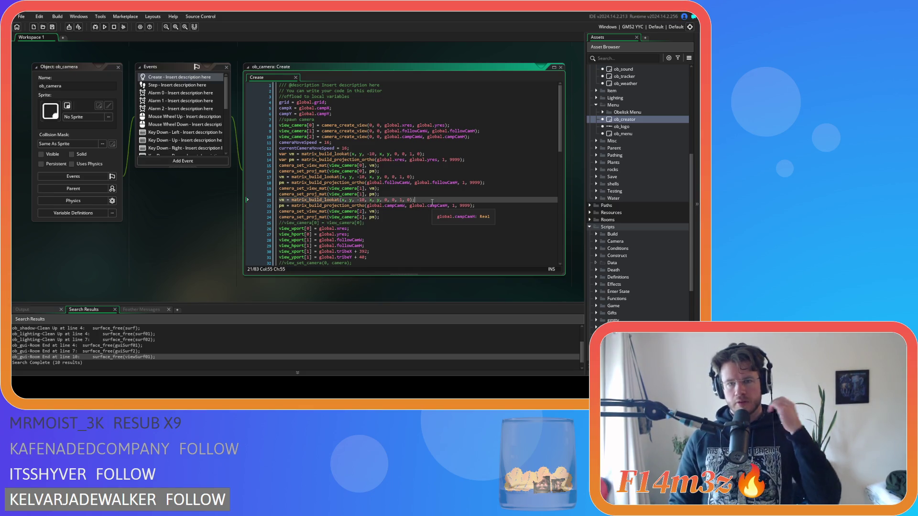
{"action": "left_click", "coordinate": [432, 205]}
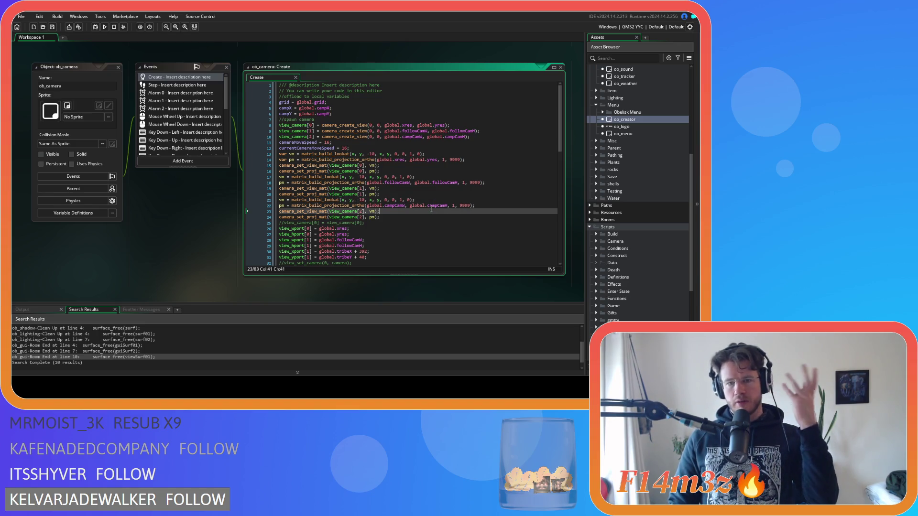
{"action": "left_click", "coordinate": [388, 217]}
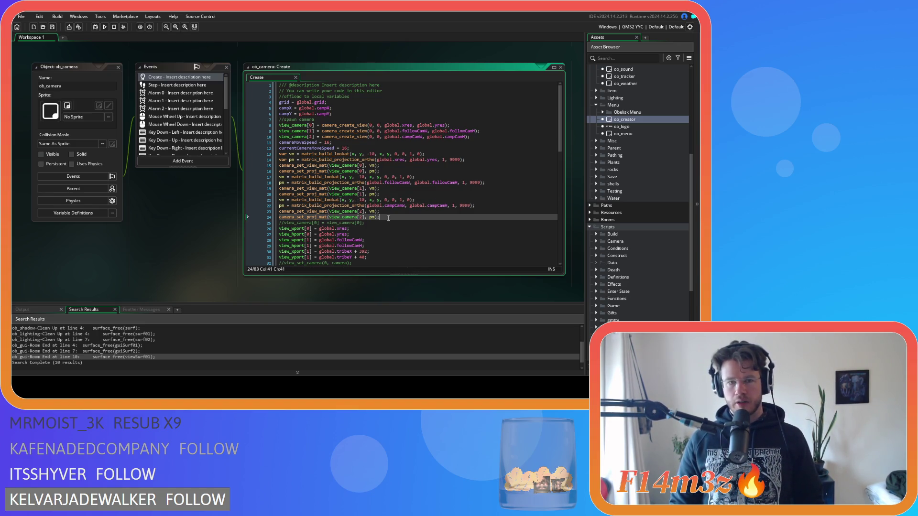
{"action": "left_click", "coordinate": [399, 213]}
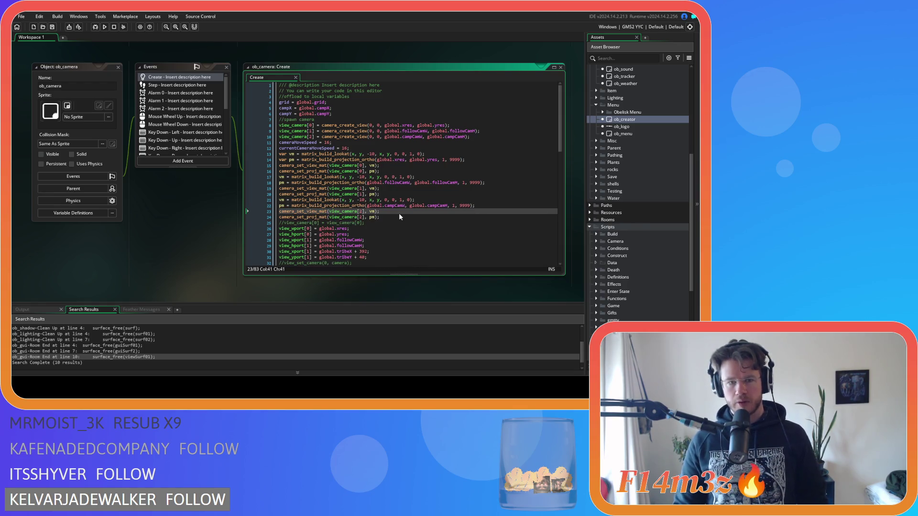
{"action": "scroll", "coordinate": [369, 230], "scroll_direction": "down", "scroll_amount": 3}
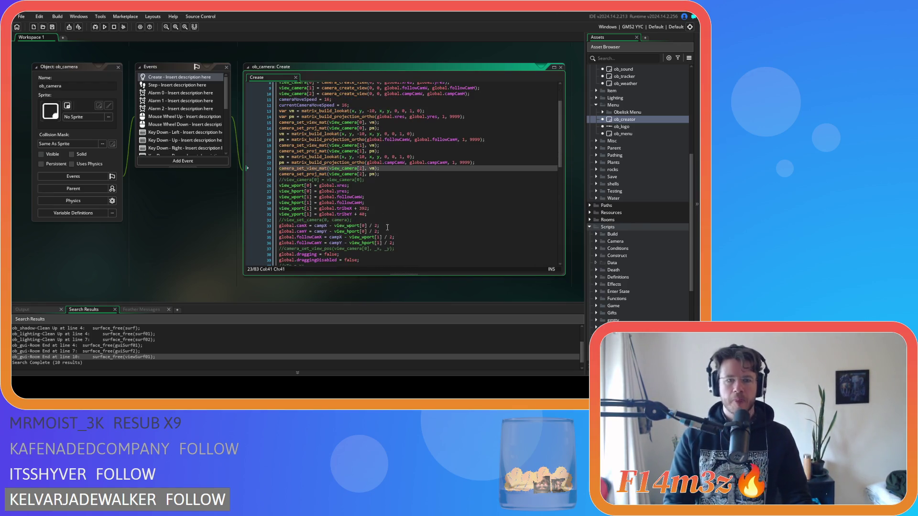
{"action": "left_click_drag", "start_coordinate": [384, 217], "coordinate": [236, 198]}
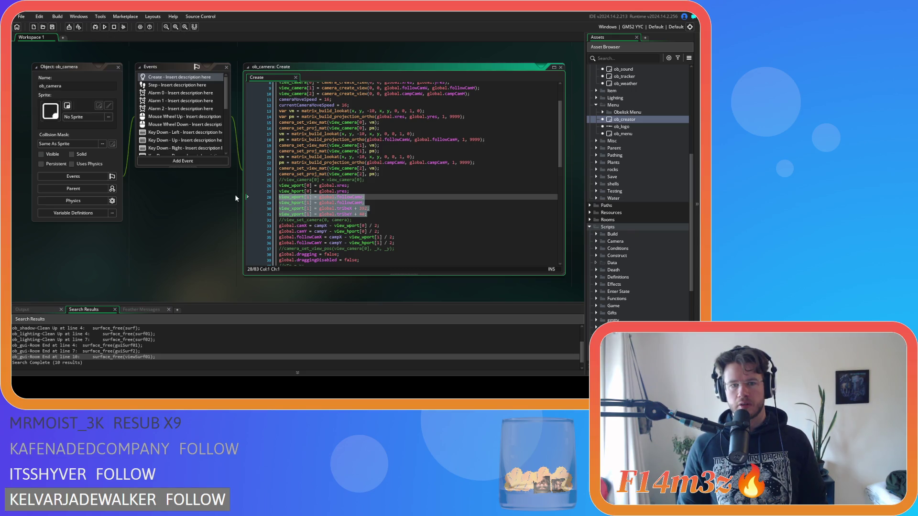
- Duplicate the four camera 1 viewport lines and change each index from [1] to [2]
{"action": "key", "text": "ctrl+d"}
{"action": "left_click", "coordinate": [382, 225]}
{"action": "double_click", "coordinate": [310, 220]}
{"action": "type", "text": "2"}
{"action": "double_click", "coordinate": [309, 227]}
{"action": "type", "text": "2"}
{"action": "double_click", "coordinate": [309, 231]}
{"action": "type", "text": "2"}
{"action": "double_click", "coordinate": [309, 238]}
{"action": "type", "text": "2"}
- Size viewport 2 with campCamW and campCamH instead of the follow sizes, and save
{"action": "left_click_drag", "start_coordinate": [351, 220], "coordinate": [337, 220]}
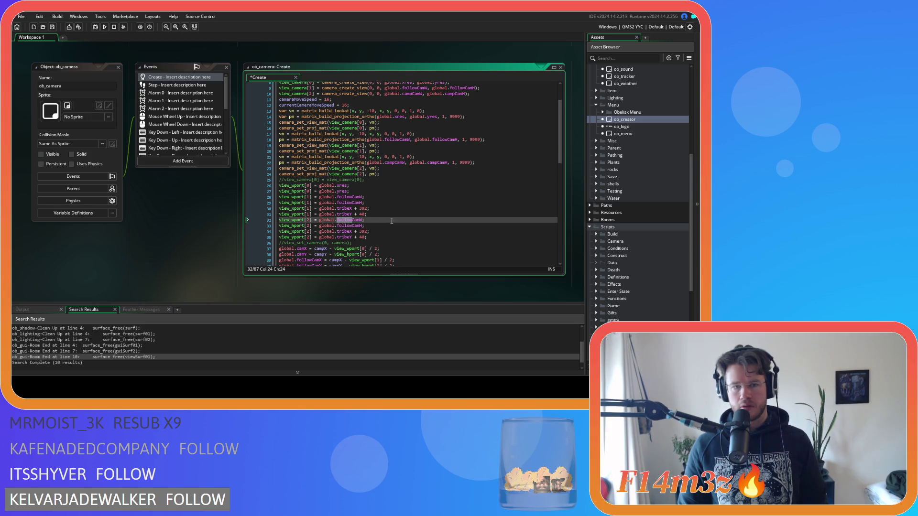
{"action": "type", "text": "cam"}
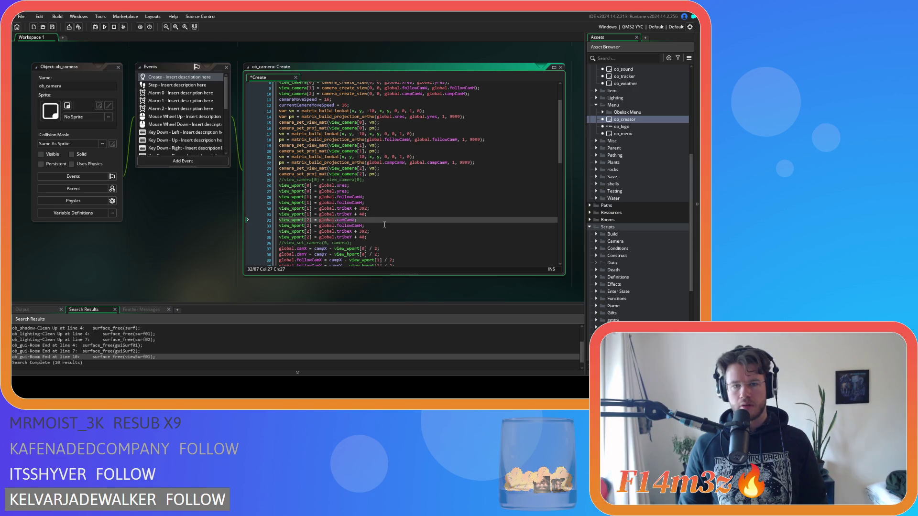
{"action": "type", "text": "p"}
{"action": "left_click_drag", "start_coordinate": [353, 226], "coordinate": [338, 226]}
{"action": "type", "text": "camp"}
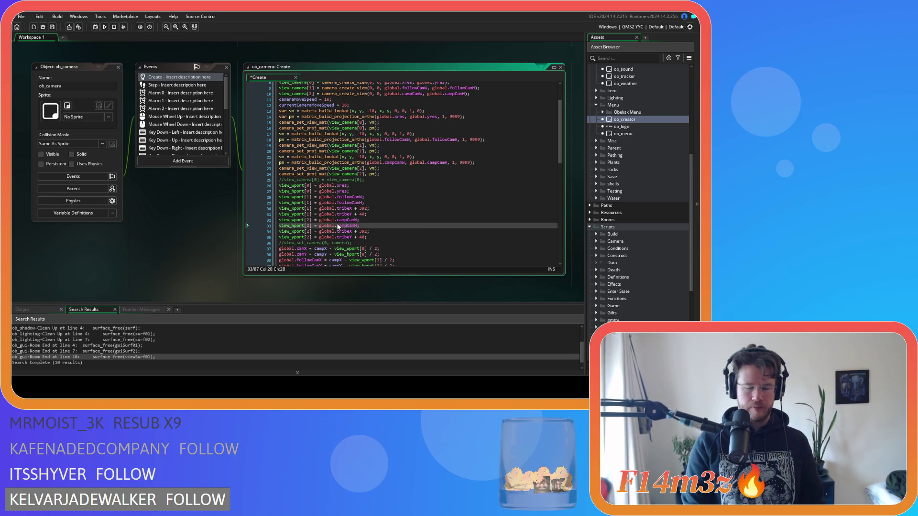
{"action": "key", "text": "ctrl+s"}
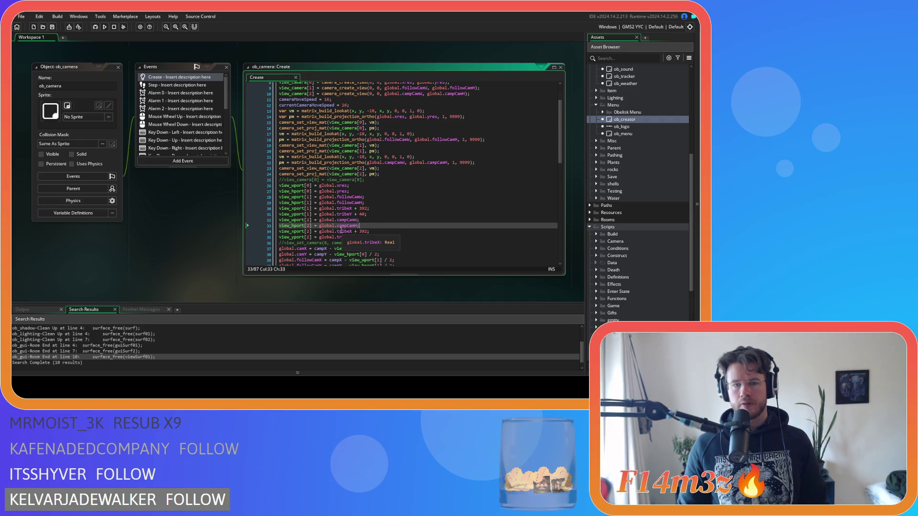
{"action": "left_click", "coordinate": [350, 232]}
{"action": "left_click", "coordinate": [415, 234]}
{"action": "left_click", "coordinate": [407, 239]}
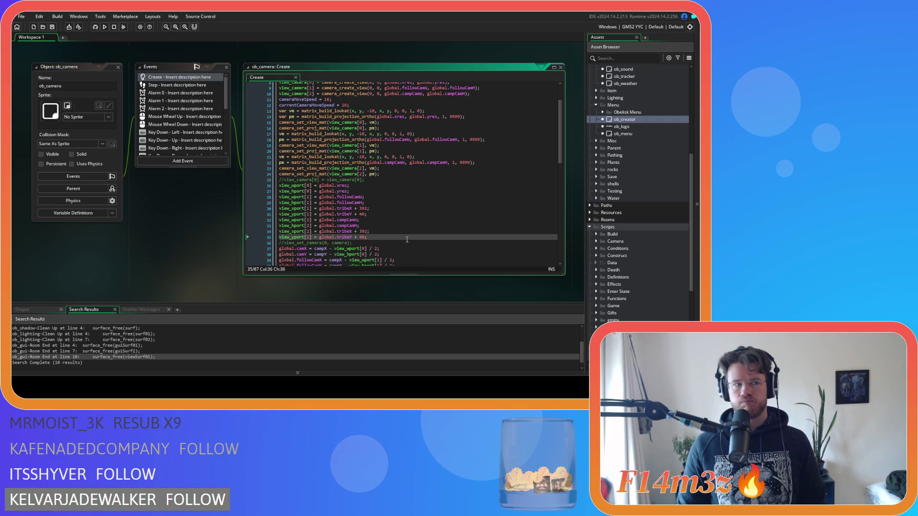
{"action": "left_click_drag", "start_coordinate": [407, 240], "coordinate": [266, 233]}
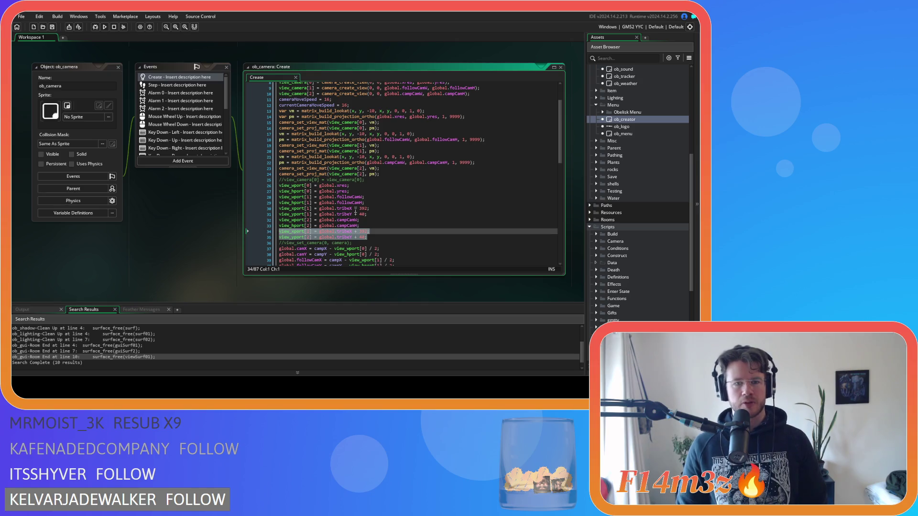
{"action": "left_click", "coordinate": [380, 237]}
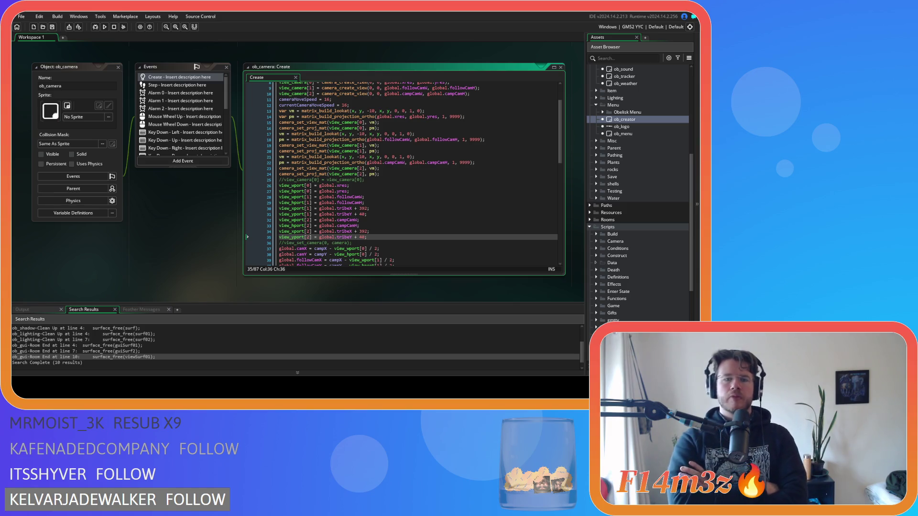
{"action": "left_click", "coordinate": [403, 226]}
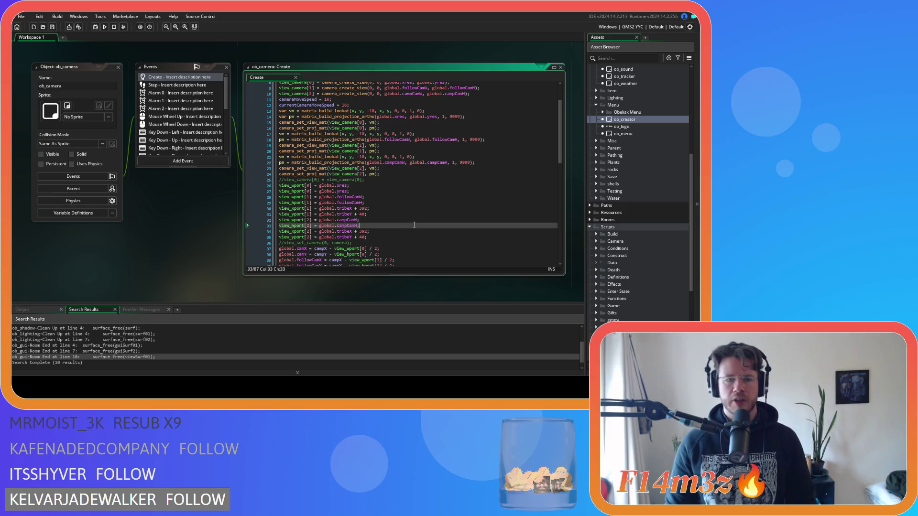
{"action": "scroll", "coordinate": [404, 234], "scroll_direction": "down", "scroll_amount": 3}
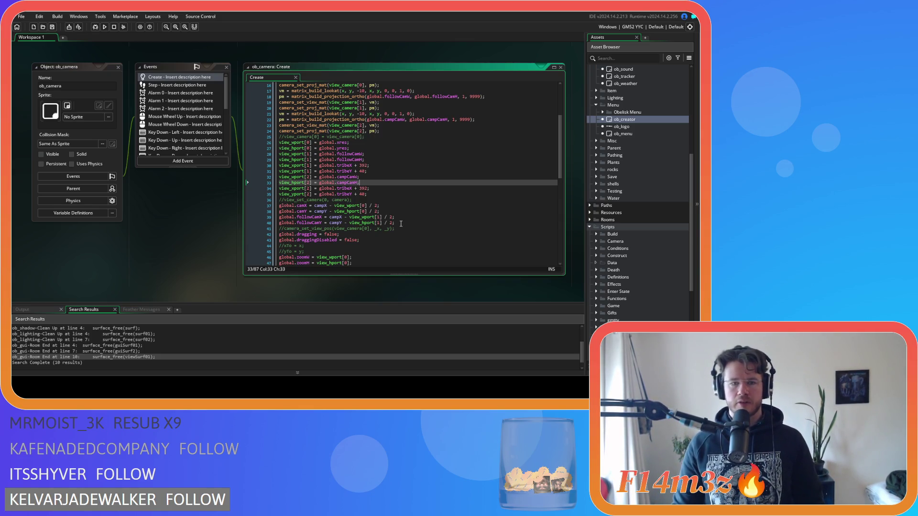
- Duplicate the followCamX/followCamY centring lines as global.campCamX and global.campCamY, and save
{"action": "left_click", "coordinate": [401, 223]}
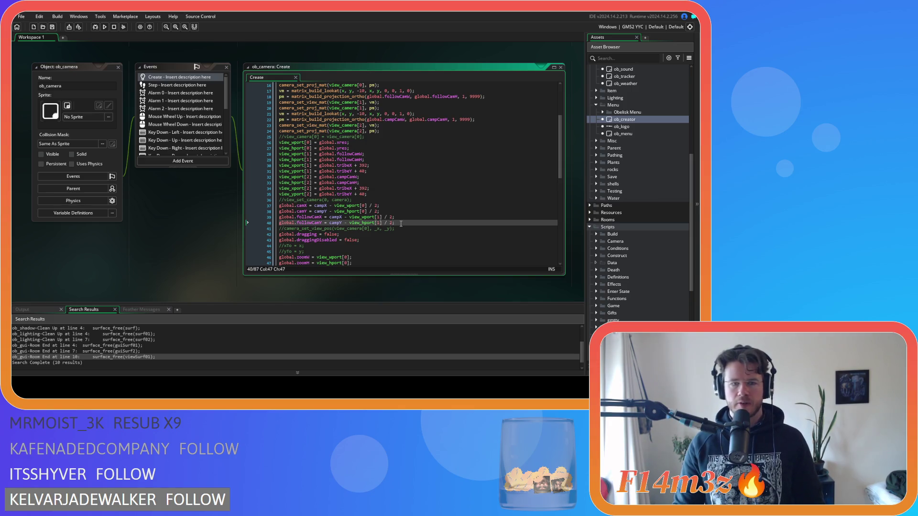
{"action": "left_click_drag", "start_coordinate": [401, 224], "coordinate": [275, 217]}
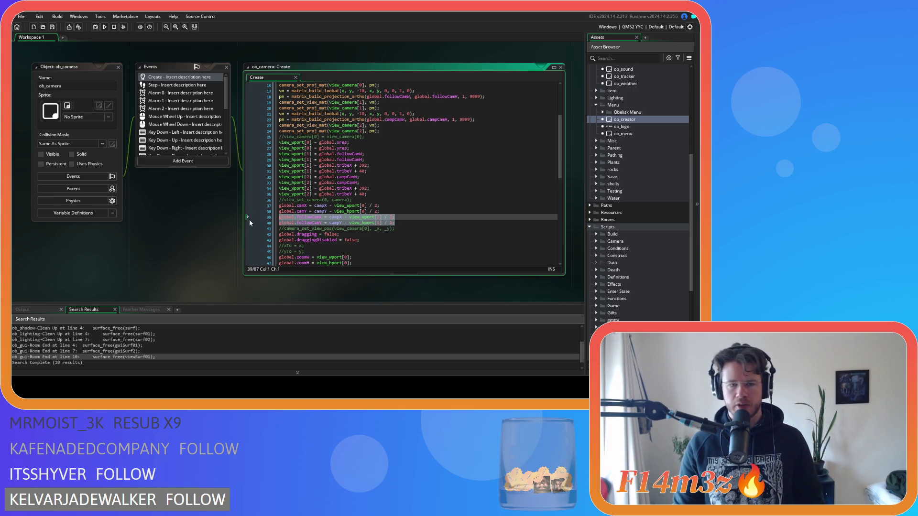
{"action": "key", "text": "ctrl+d"}
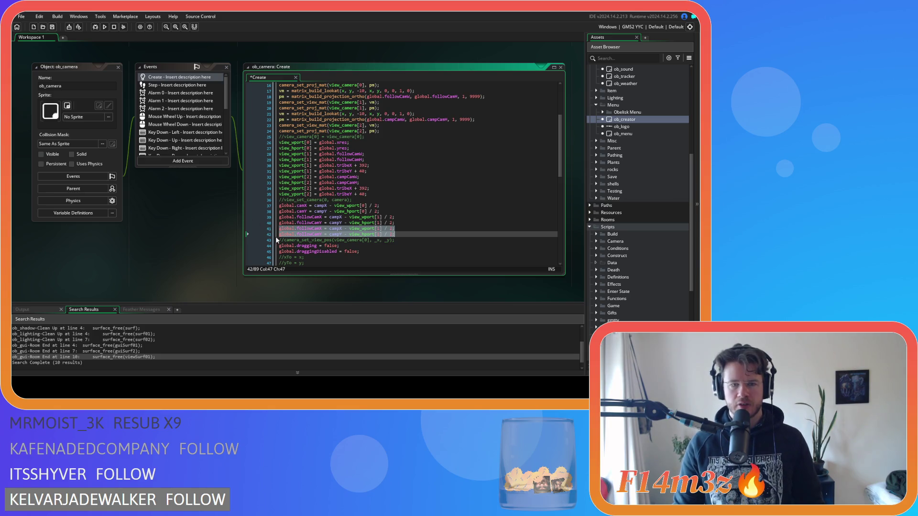
{"action": "left_click", "coordinate": [340, 230]}
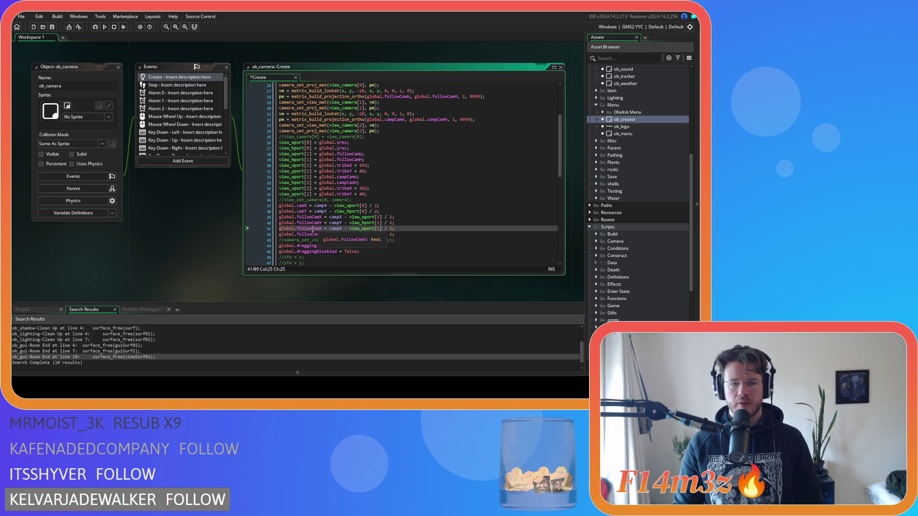
{"action": "left_click_drag", "start_coordinate": [312, 230], "coordinate": [299, 232]}
{"action": "type", "text": "camp"}
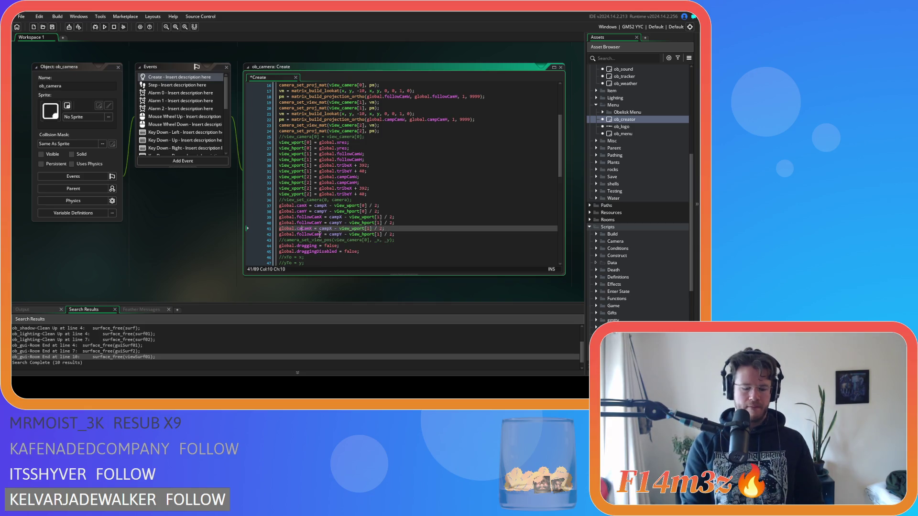
{"action": "left_click_drag", "start_coordinate": [312, 234], "coordinate": [298, 237]}
{"action": "type", "text": "camp"}
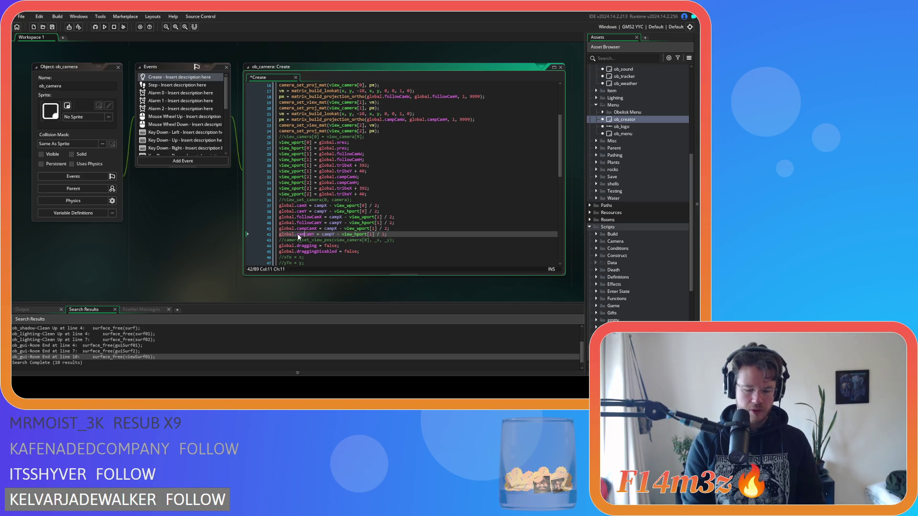
{"action": "left_click", "coordinate": [390, 235]}
{"action": "key", "text": "ctrl+s"}
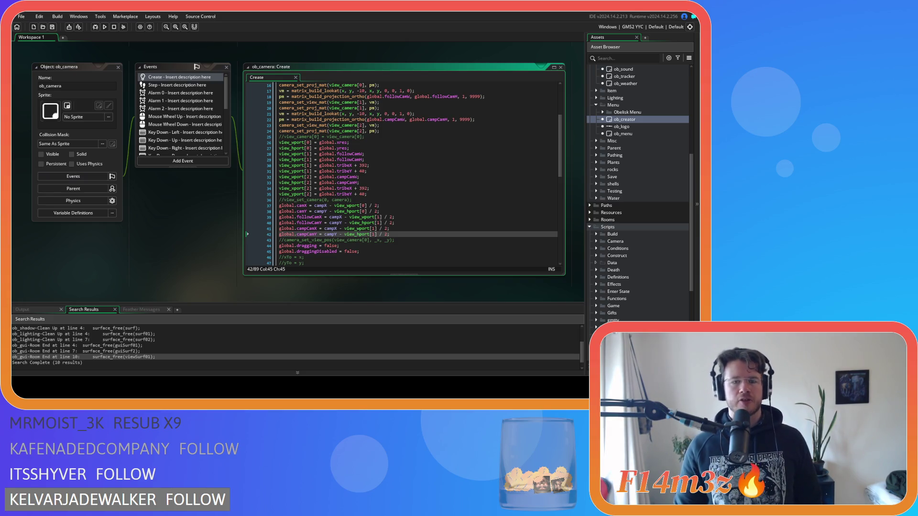
{"action": "left_click", "coordinate": [354, 223]}
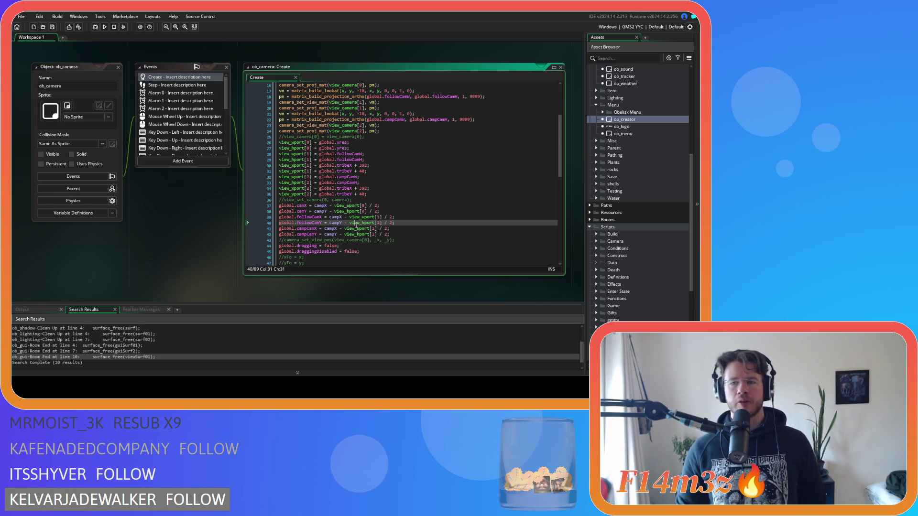
{"action": "left_click", "coordinate": [405, 229]}
{"action": "left_click", "coordinate": [404, 234]}
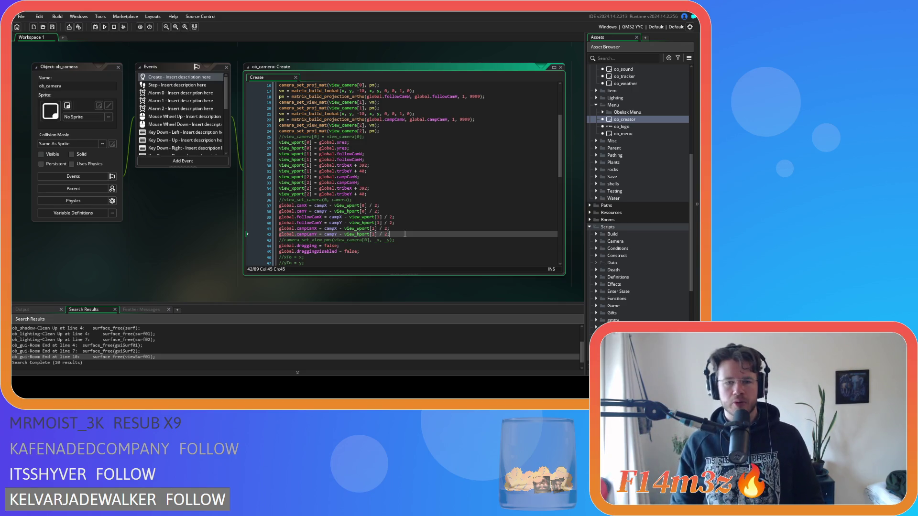
- Duplicate the followCamTarget and followCamTargetNo lines set to noone
{"action": "scroll", "coordinate": [405, 234], "scroll_direction": "down", "scroll_amount": 3}
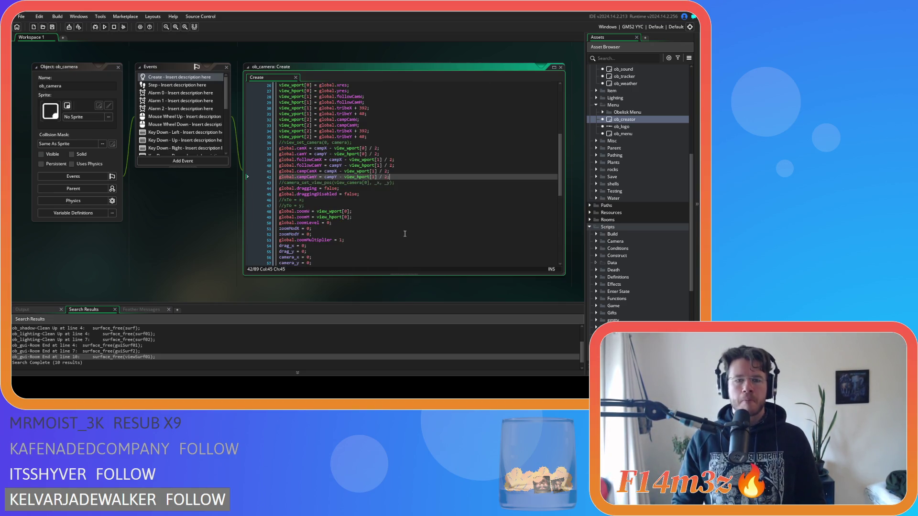
{"action": "scroll", "coordinate": [405, 234], "scroll_direction": "down", "scroll_amount": 3}
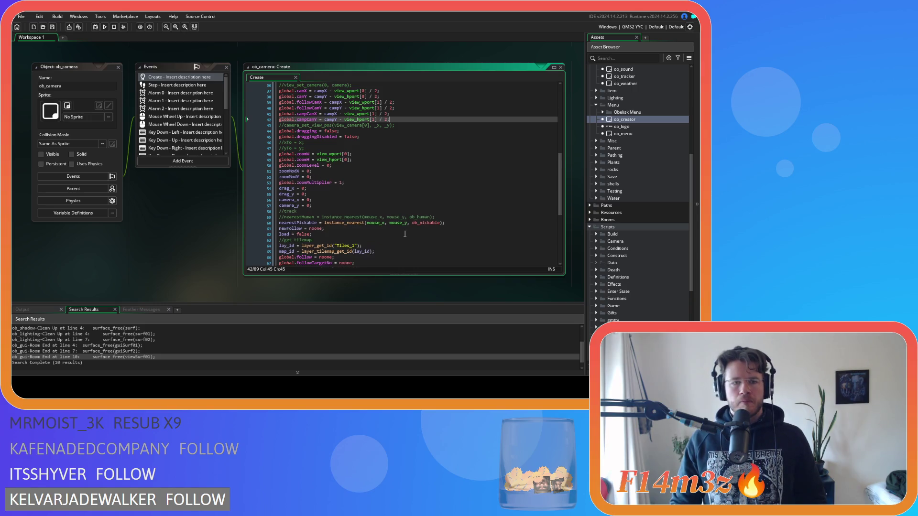
{"action": "scroll", "coordinate": [405, 234], "scroll_direction": "down", "scroll_amount": 2}
{"action": "scroll", "coordinate": [405, 234], "scroll_direction": "down", "scroll_amount": 1}
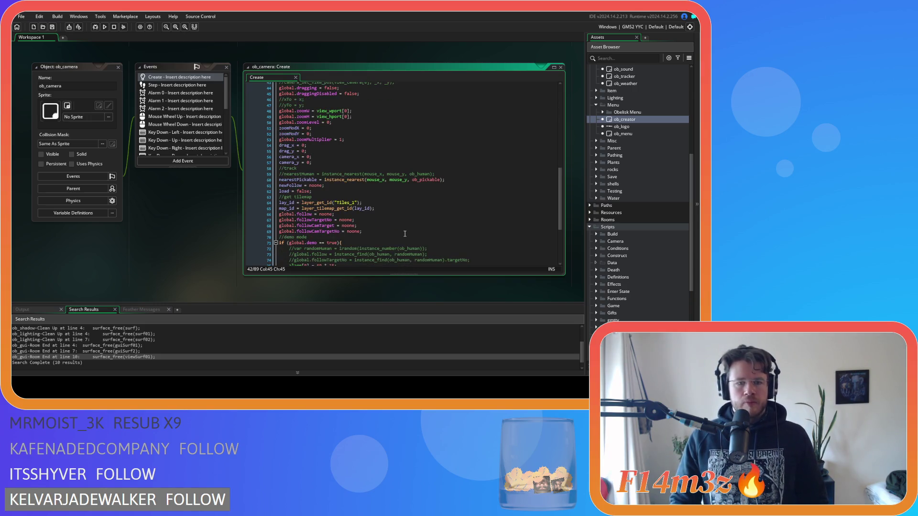
{"action": "left_click", "coordinate": [405, 233]}
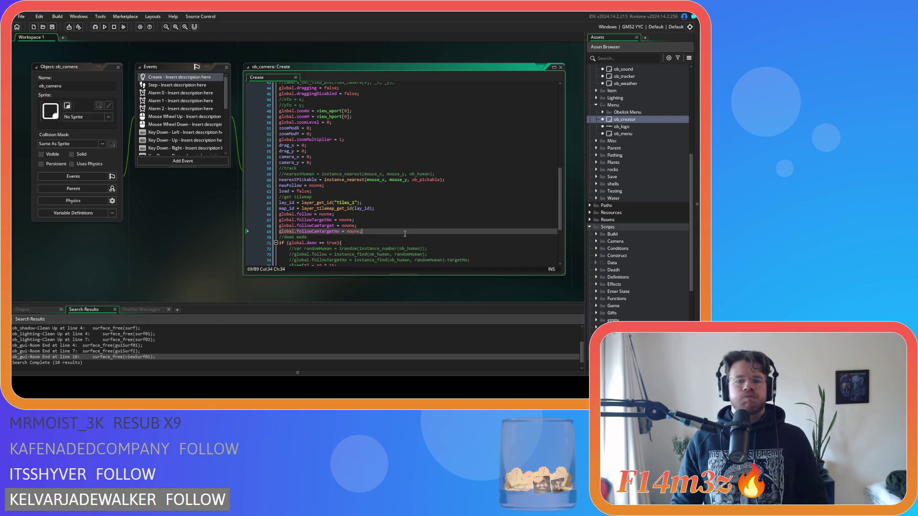
{"action": "left_click_drag", "start_coordinate": [404, 234], "coordinate": [262, 225]}
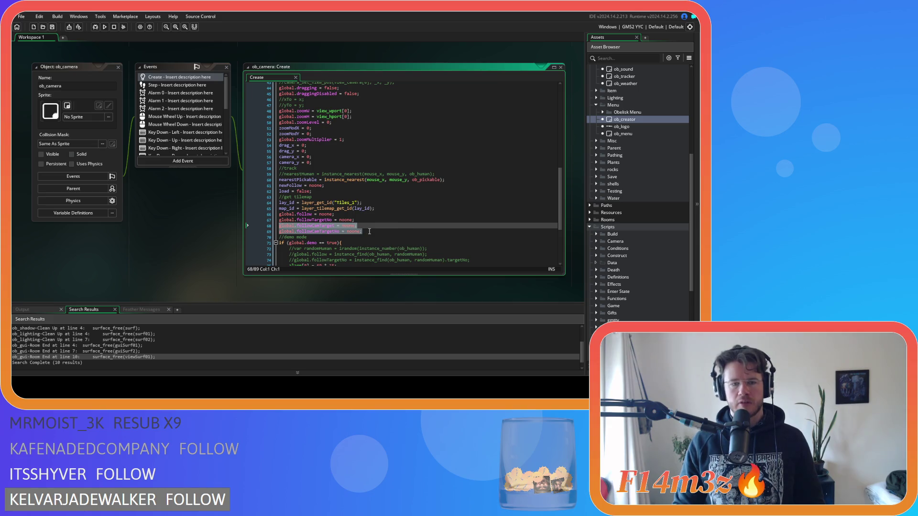
{"action": "key", "text": "ctrl+d"}
- Rename the copies to global.campCamTarget and global.campCamTargetNo and save
{"action": "left_click", "coordinate": [325, 242]}
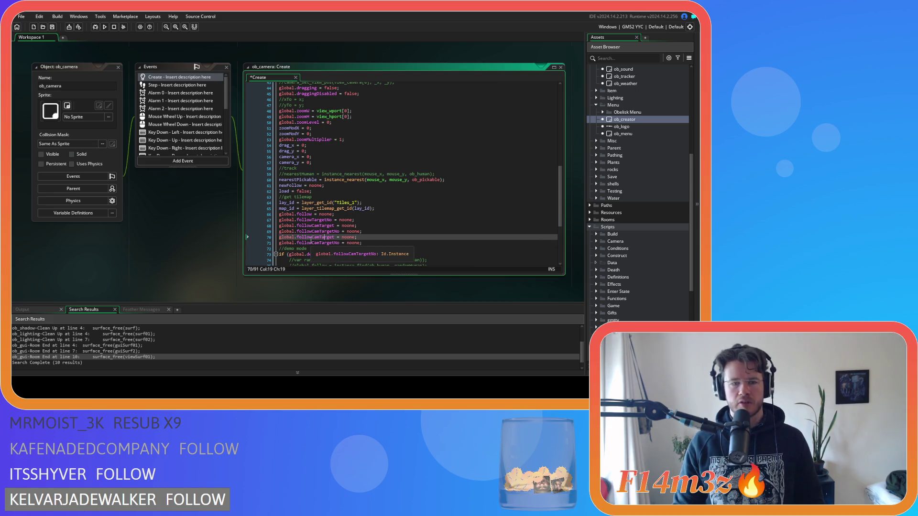
{"action": "left_click", "coordinate": [311, 238]}
{"action": "left_click_drag", "start_coordinate": [312, 238], "coordinate": [297, 238]}
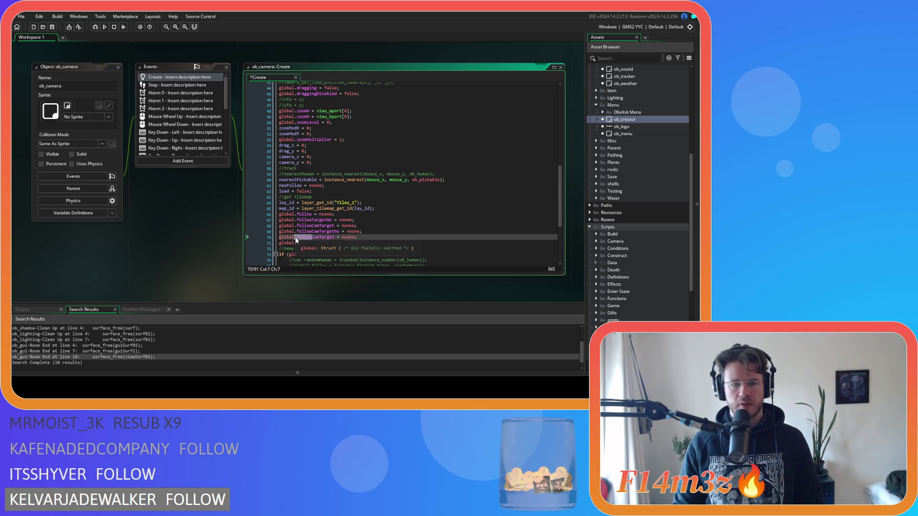
{"action": "type", "text": "camp"}
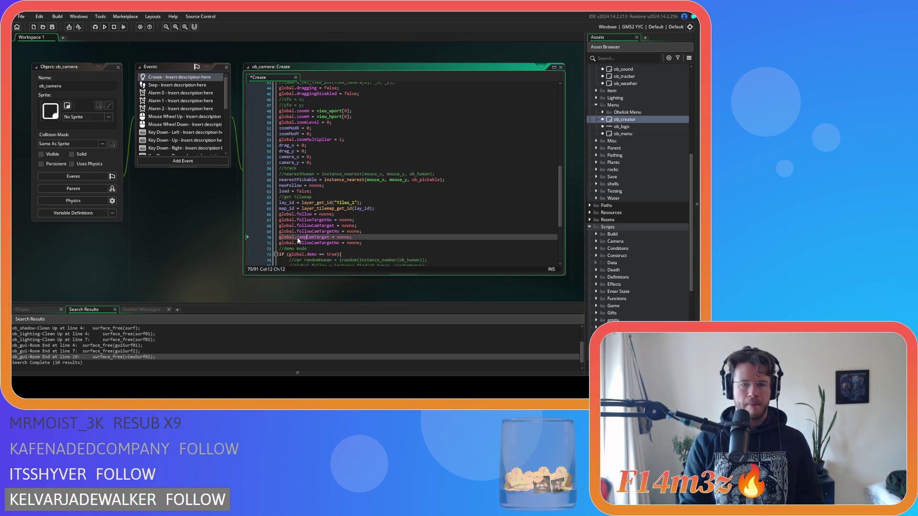
{"action": "left_click_drag", "start_coordinate": [313, 243], "coordinate": [298, 244]}
{"action": "type", "text": "camp"}
{"action": "key", "text": "ctrl+s"}
{"action": "left_click", "coordinate": [380, 242]}
- Duplicate the wTribe view-visibility if/else block below itself
{"action": "scroll", "coordinate": [380, 242], "scroll_direction": "down", "scroll_amount": 4}
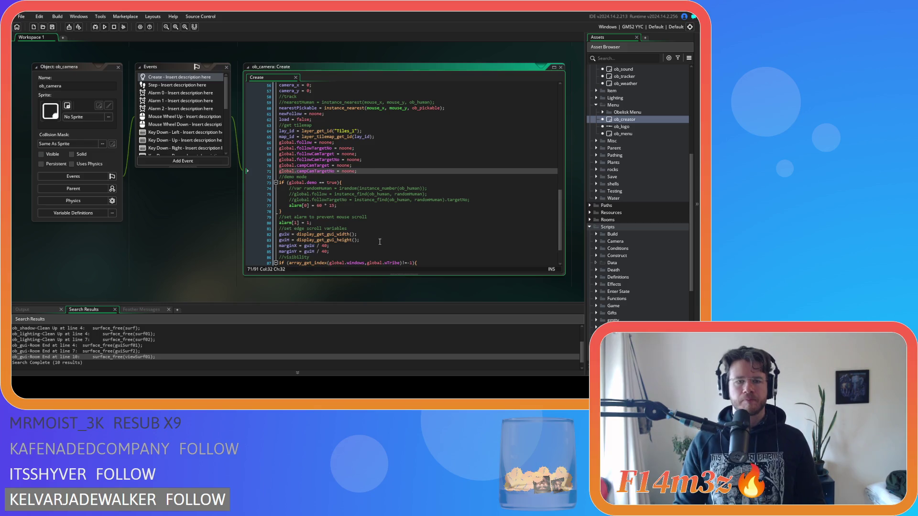
{"action": "scroll", "coordinate": [379, 242], "scroll_direction": "down", "scroll_amount": 2}
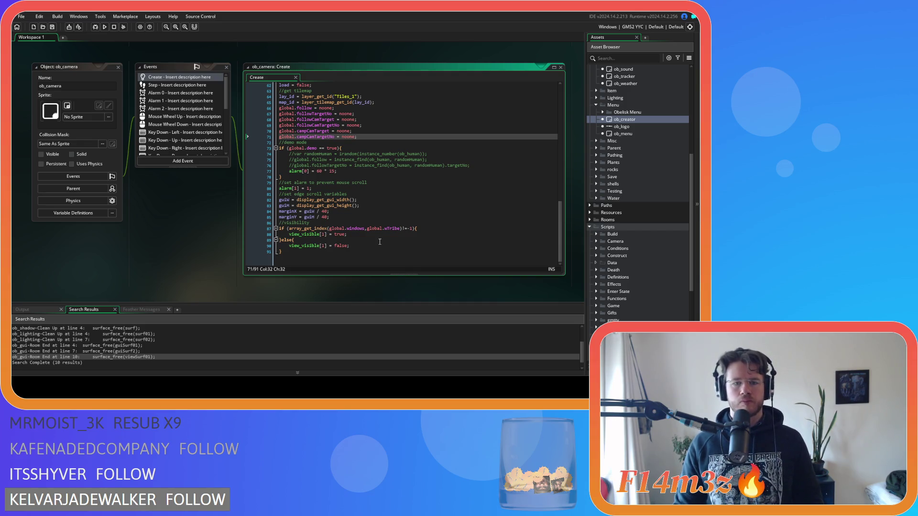
{"action": "left_click", "coordinate": [379, 245]}
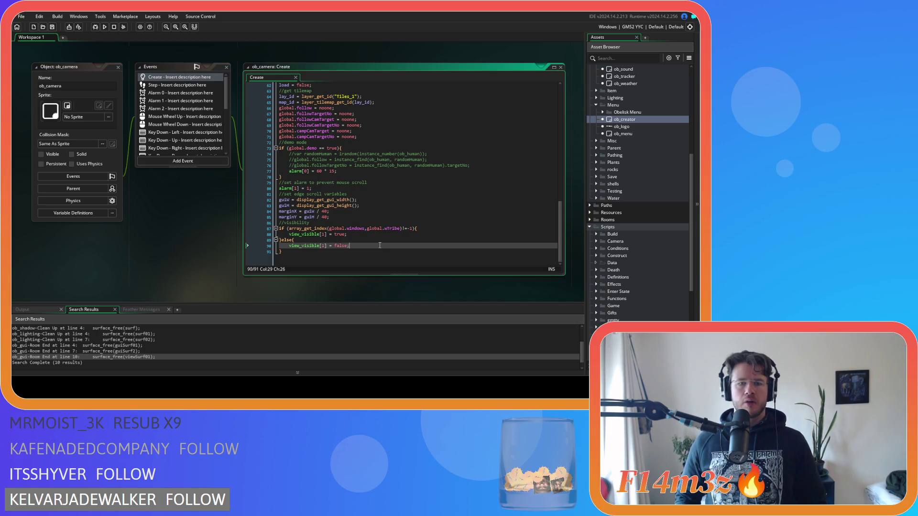
{"action": "mouse_move", "coordinate": [378, 252]}
{"action": "left_mouse_down"}
{"action": "mouse_move", "coordinate": [245, 222]}
{"action": "mouse_move", "coordinate": [242, 232]}
{"action": "left_mouse_up"}
{"action": "key", "text": "ctrl+d"}
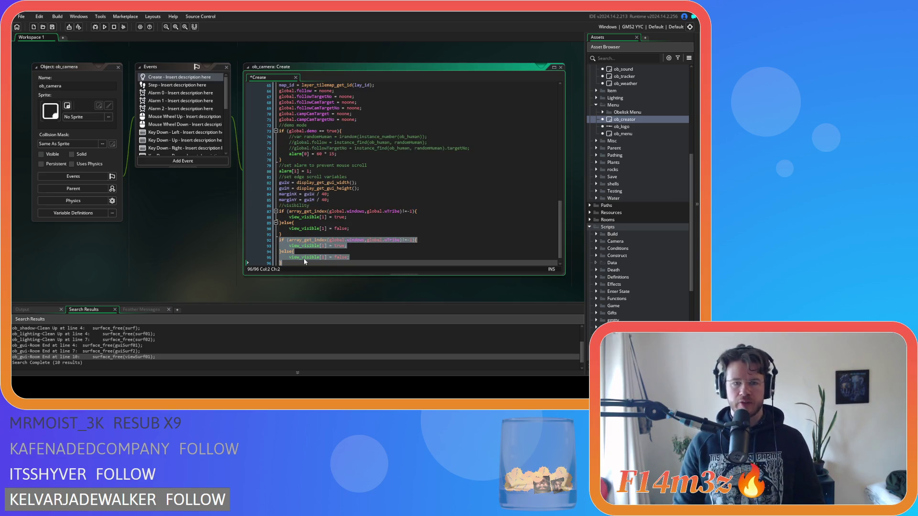
{"action": "left_click", "coordinate": [374, 261]}
{"action": "key", "text": "Up"}
{"action": "key", "text": "Down"}
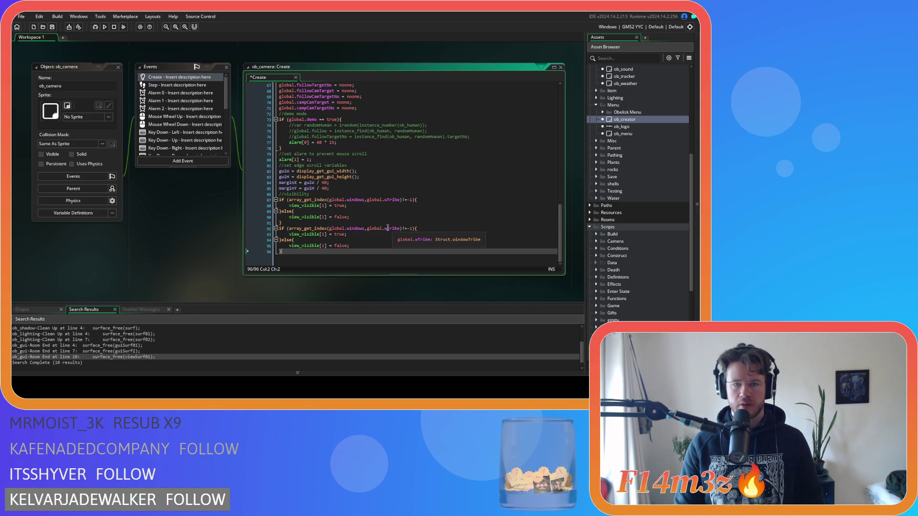
- Change the copy's condition to wCamp and its view_visible index to [2], then save
{"action": "double_click", "coordinate": [398, 229]}
{"action": "type", "text": "wCamp"}
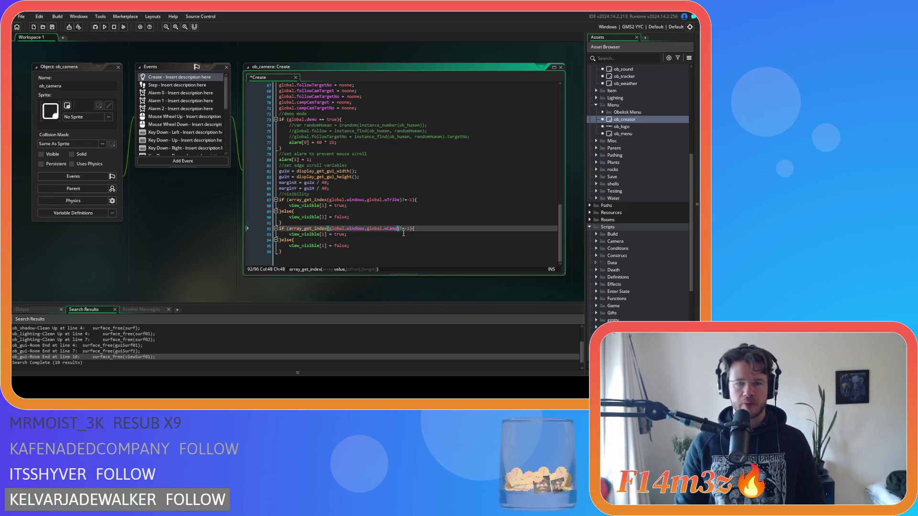
{"action": "left_click", "coordinate": [318, 235]}
{"action": "double_click", "coordinate": [323, 234]}
{"action": "type", "text": "2"}
{"action": "double_click", "coordinate": [324, 246]}
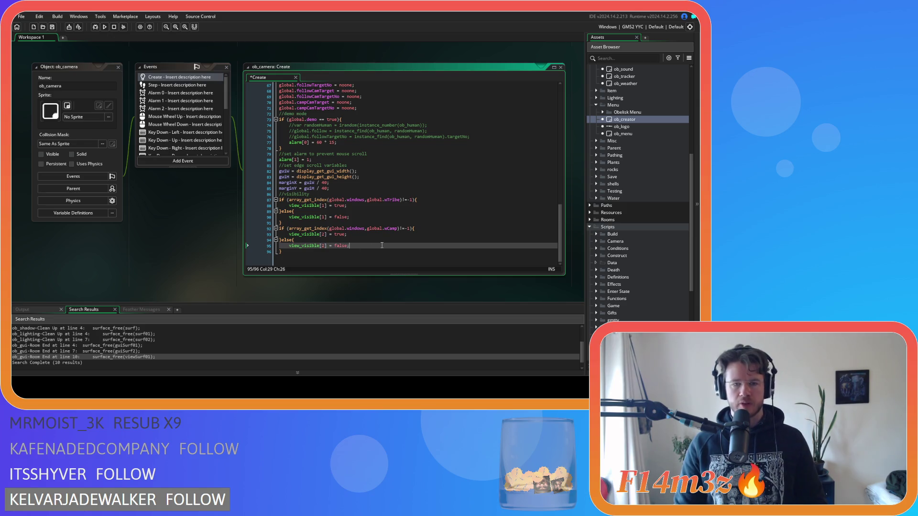
{"action": "key", "text": "ctrl+s"}
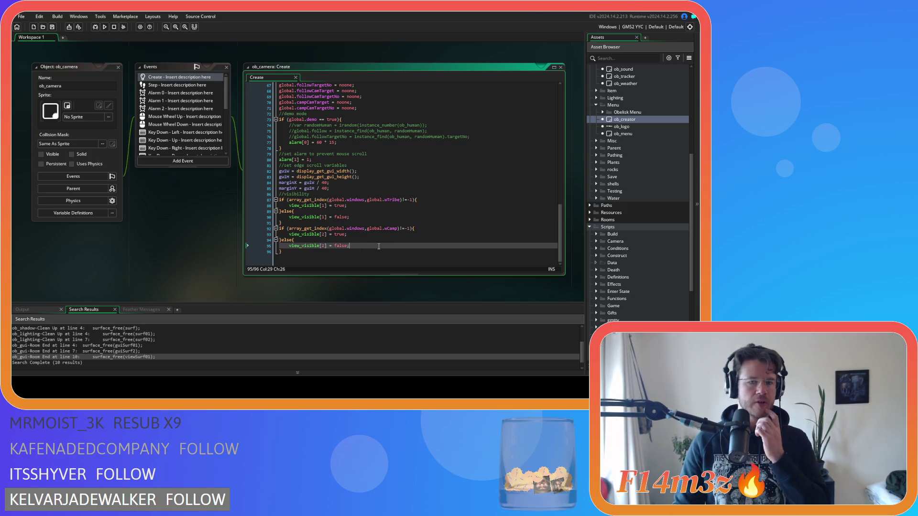
- Open ob_creator's Create code and scroll to the window globals
{"action": "left_click", "coordinate": [631, 134]}
{"action": "double_click", "coordinate": [631, 134]}
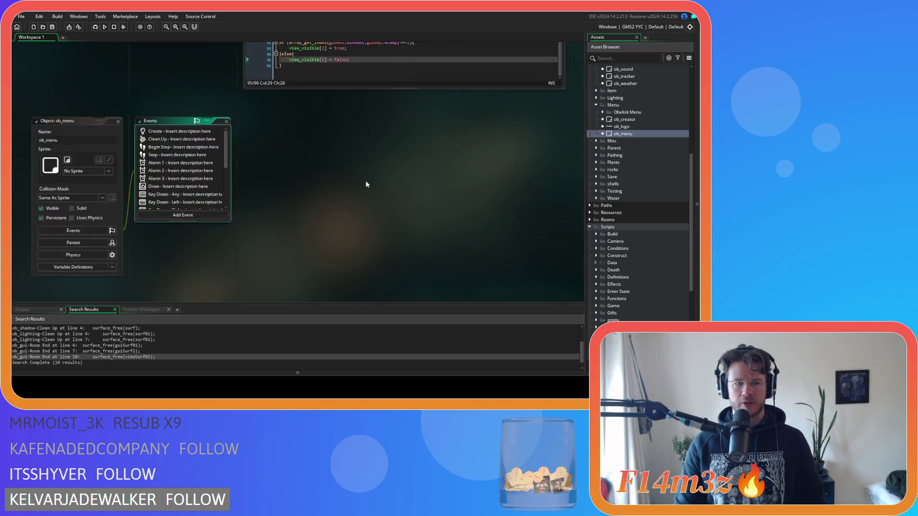
{"action": "double_click", "coordinate": [625, 119]}
{"action": "scroll", "coordinate": [347, 159], "scroll_direction": "down", "scroll_amount": 15}
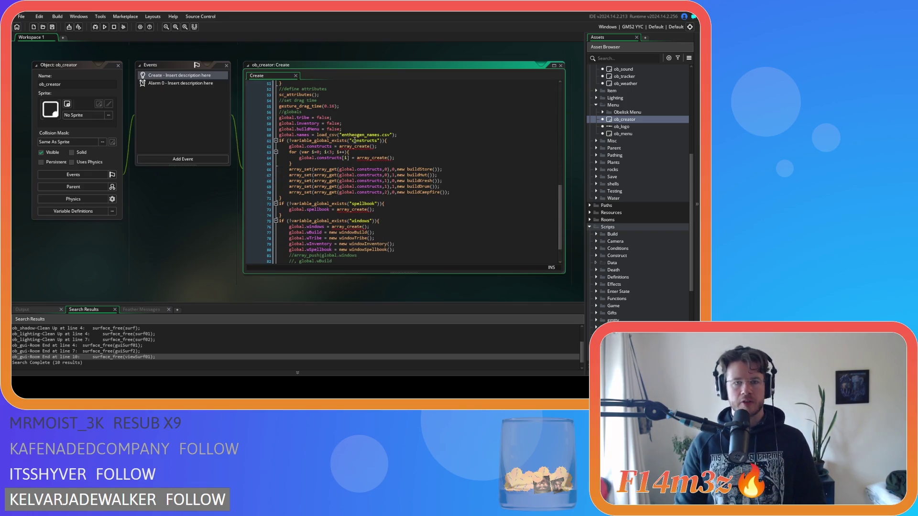
{"action": "scroll", "coordinate": [362, 131], "scroll_direction": "up", "scroll_amount": 2}
{"action": "scroll", "coordinate": [362, 131], "scroll_direction": "down", "scroll_amount": 2}
{"action": "mouse_move", "coordinate": [362, 132]}
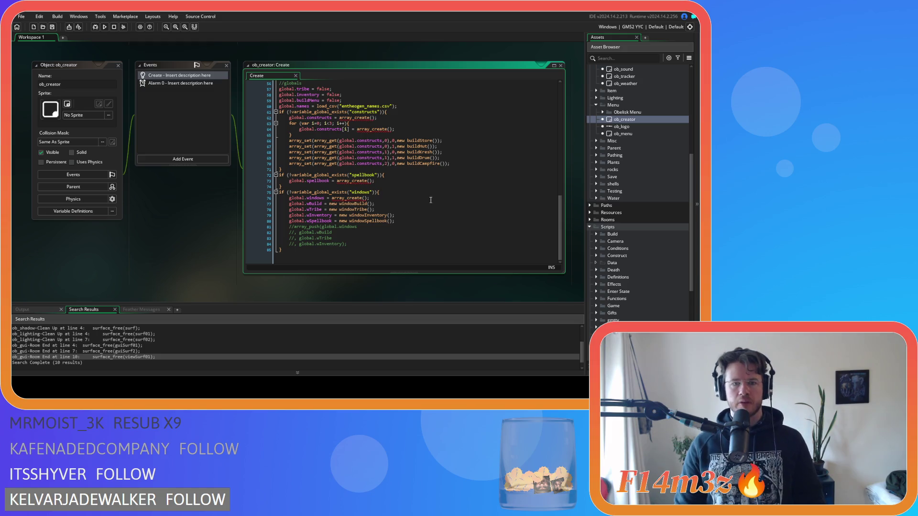
- Duplicate the wSpellbook line into global.wCamp = new windowCamp(); and save
{"action": "left_click", "coordinate": [415, 219]}
{"action": "key", "text": "ctrl+d"}
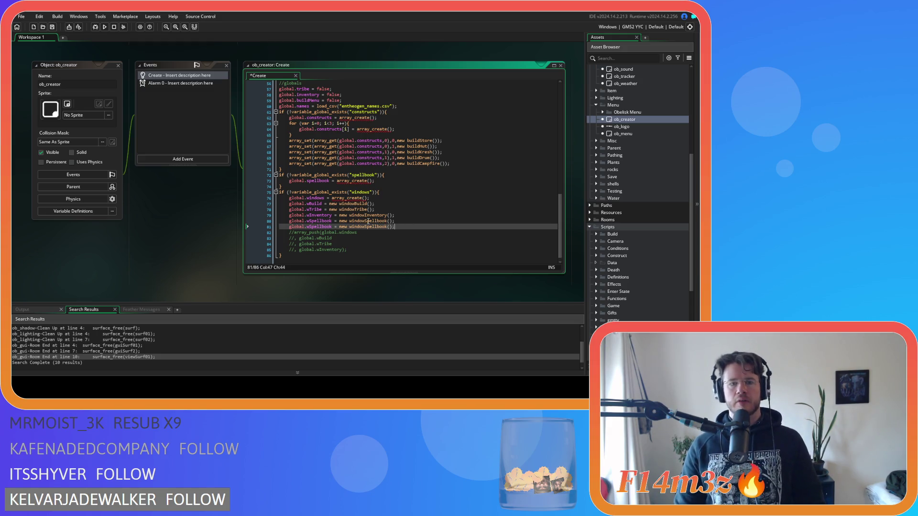
{"action": "left_click", "coordinate": [313, 227]}
{"action": "left_click_drag", "start_coordinate": [323, 229], "coordinate": [331, 228]}
{"action": "type", "text": "Camp"}
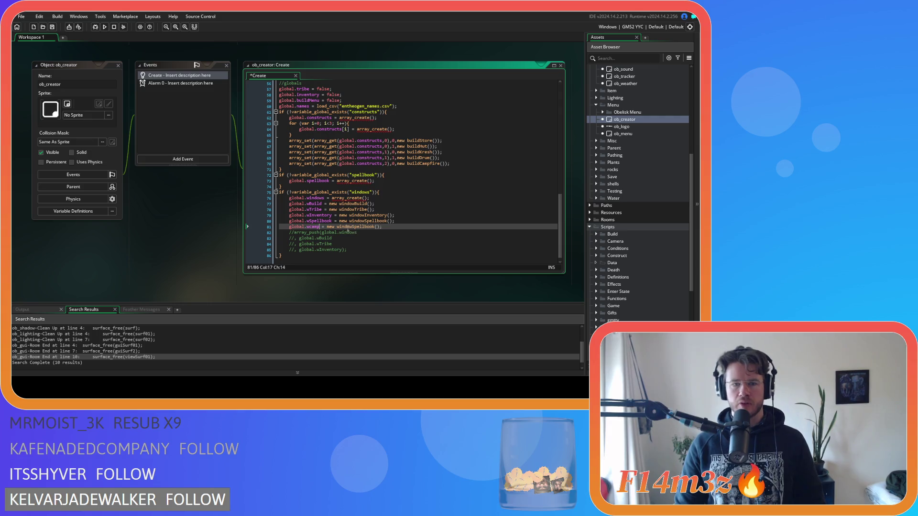
{"action": "left_click_drag", "start_coordinate": [353, 228], "coordinate": [375, 229]}
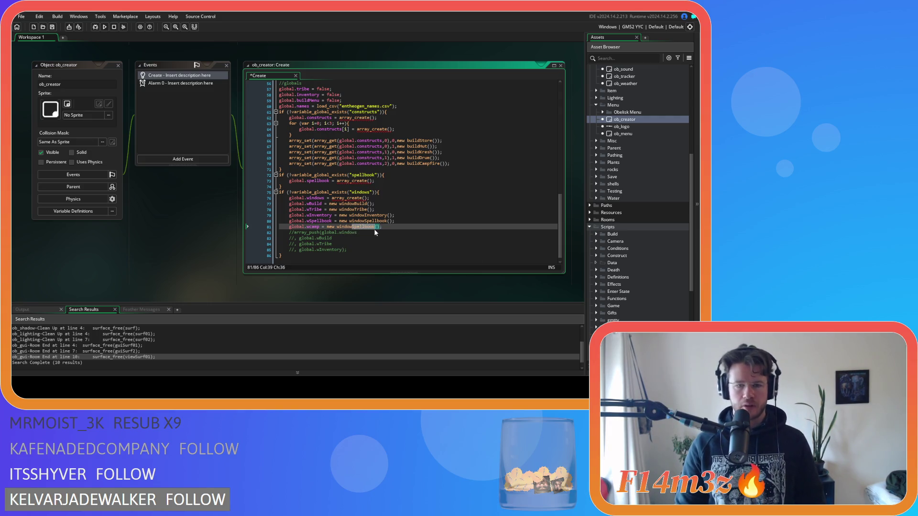
{"action": "key", "text": "BackSpace"}
{"action": "key", "text": "BackSpace"}
{"action": "type", "text": "Cam"}
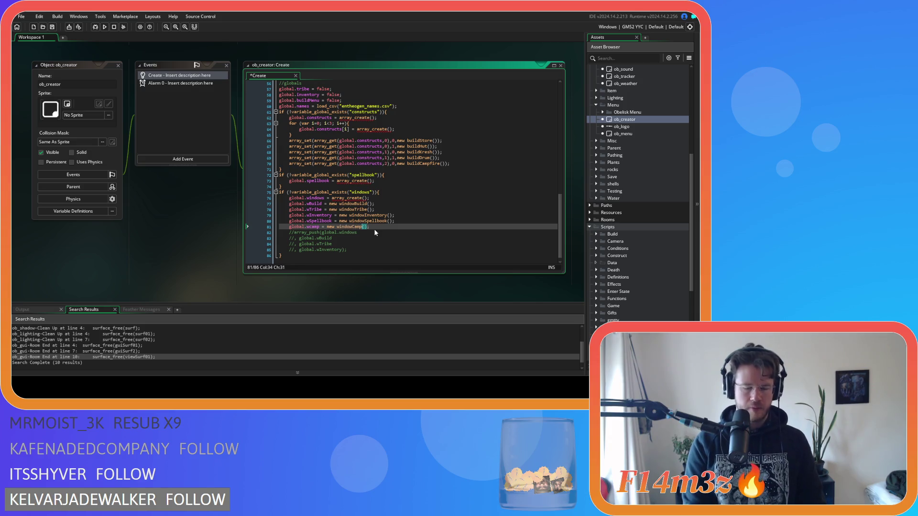
{"action": "type", "text": "amp"}
{"action": "key", "text": "ctrl+s"}
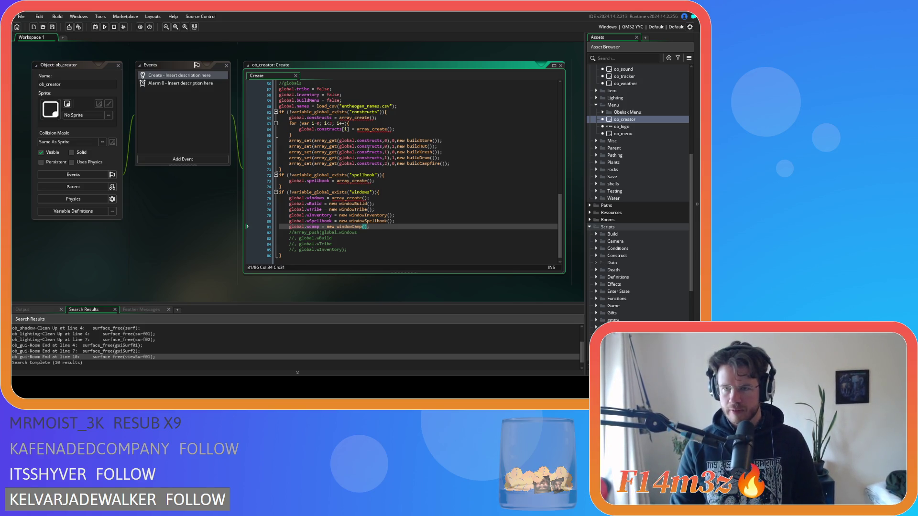
{"action": "left_click", "coordinate": [433, 232]}
{"action": "left_click", "coordinate": [429, 222]}
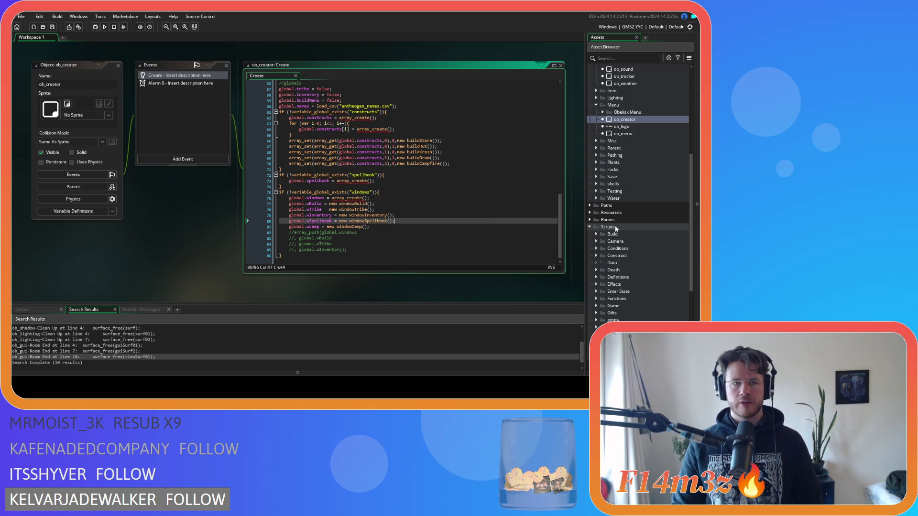
{"action": "scroll", "coordinate": [615, 229], "scroll_direction": "down", "scroll_amount": 5}
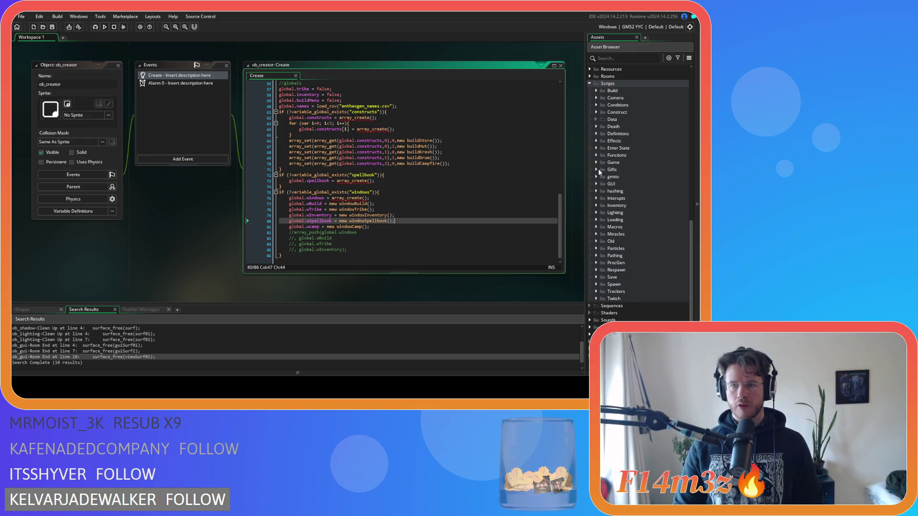
- Expand Scripts > GUI > Camp in the Asset Browser and open sc_windowCamp
{"action": "left_click", "coordinate": [596, 184]}
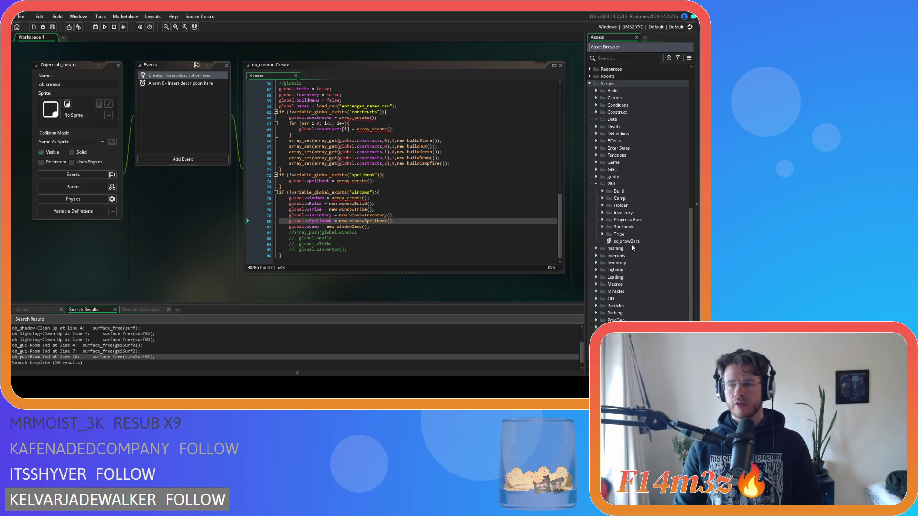
{"action": "left_click", "coordinate": [603, 198]}
{"action": "left_click", "coordinate": [624, 208]}
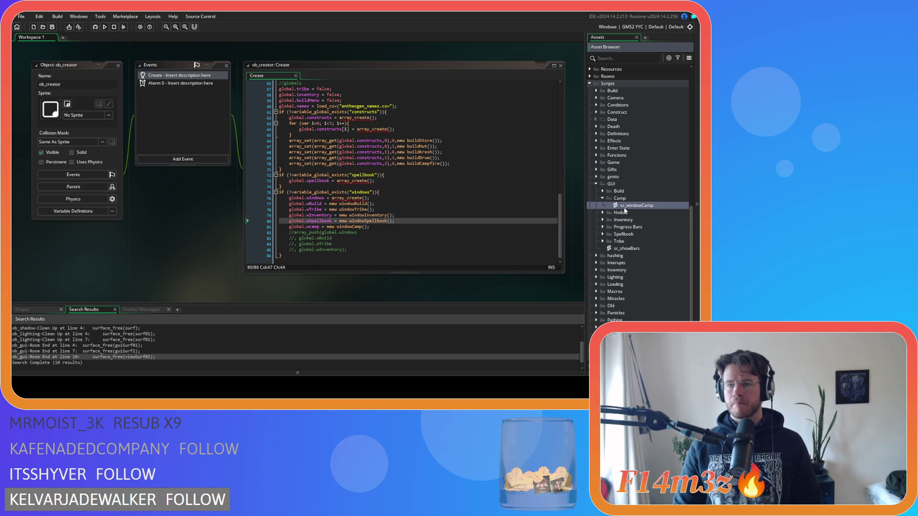
{"action": "double_click", "coordinate": [625, 207]}
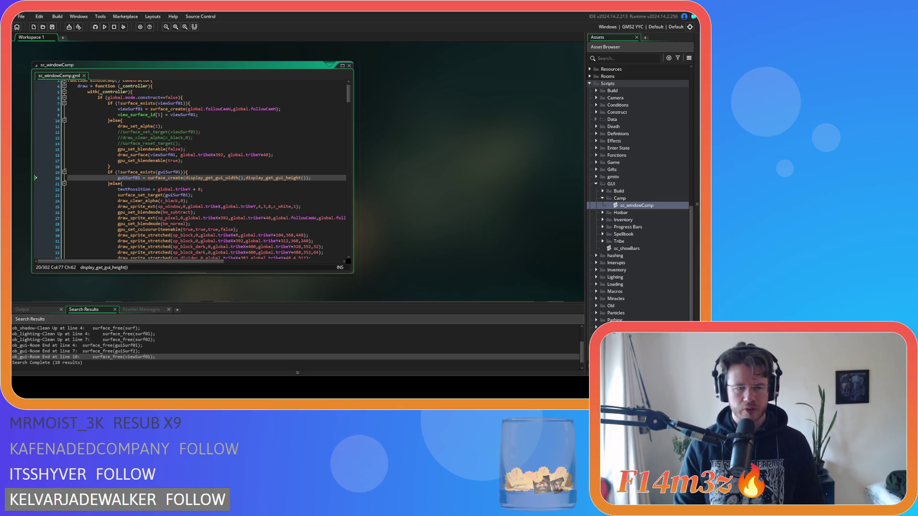
{"action": "left_click", "coordinate": [335, 178]}
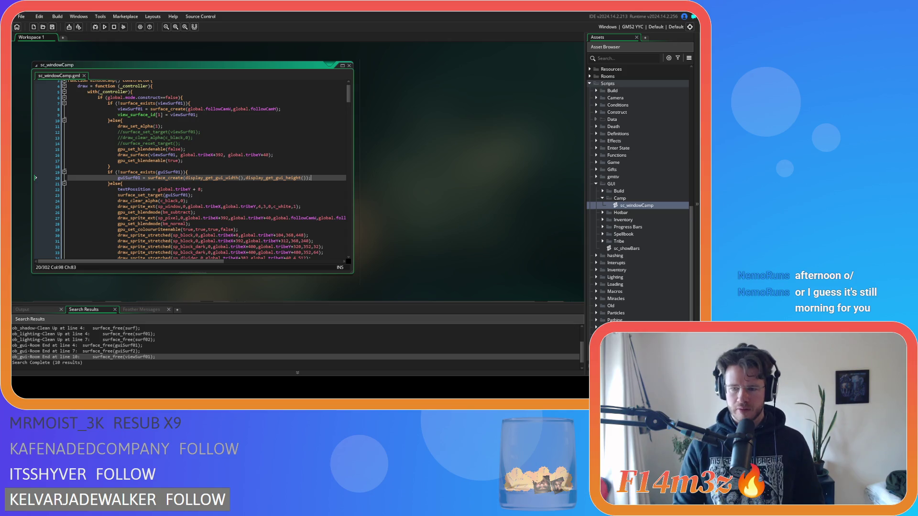
{"action": "left_click", "coordinate": [154, 183]}
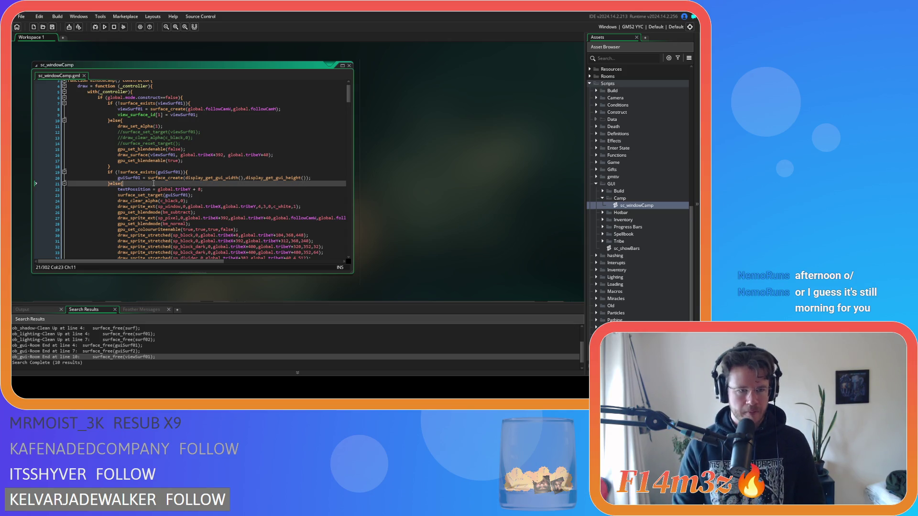
{"action": "left_click", "coordinate": [276, 179]}
{"action": "left_click", "coordinate": [330, 181]}
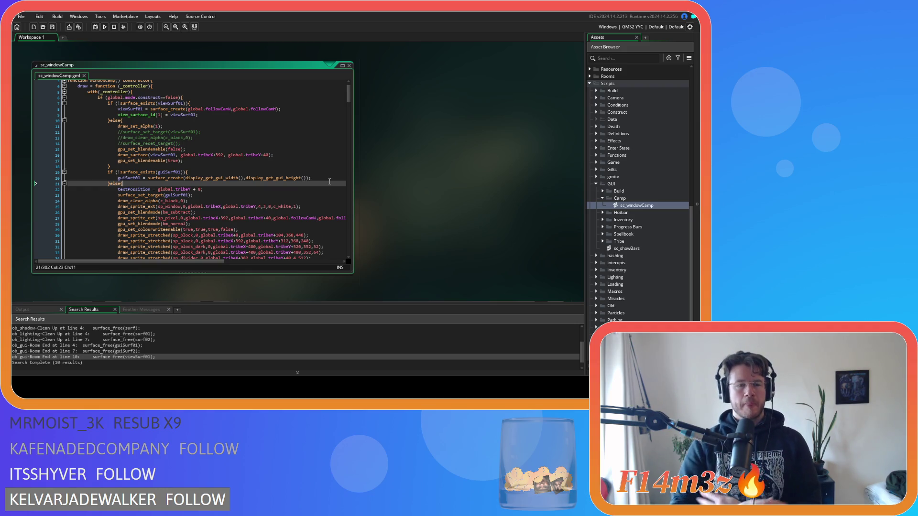
{"action": "left_click", "coordinate": [237, 150]}
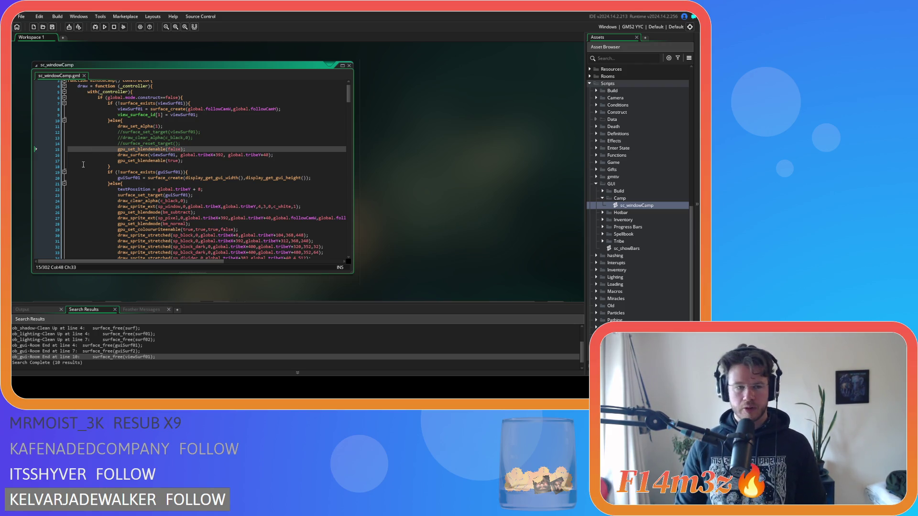
{"action": "left_click", "coordinate": [185, 161]}
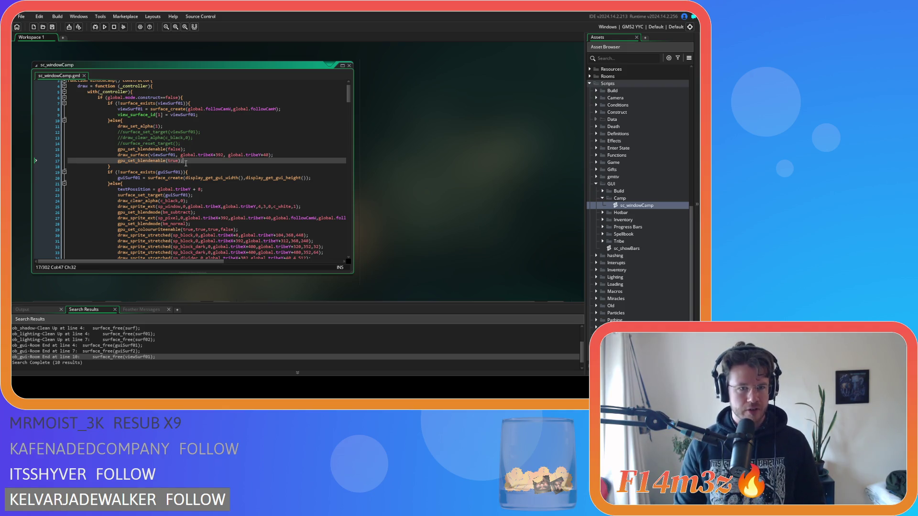
{"action": "left_click", "coordinate": [215, 144]}
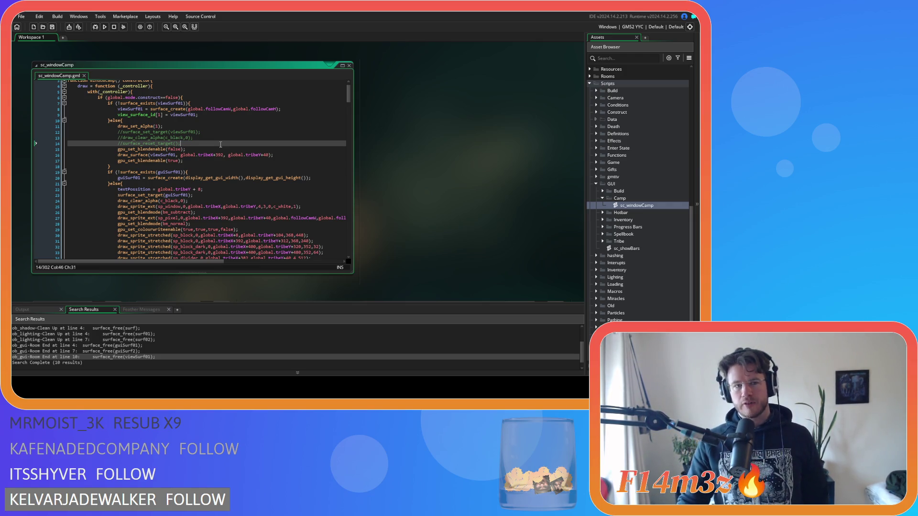
{"action": "left_click", "coordinate": [178, 183]}
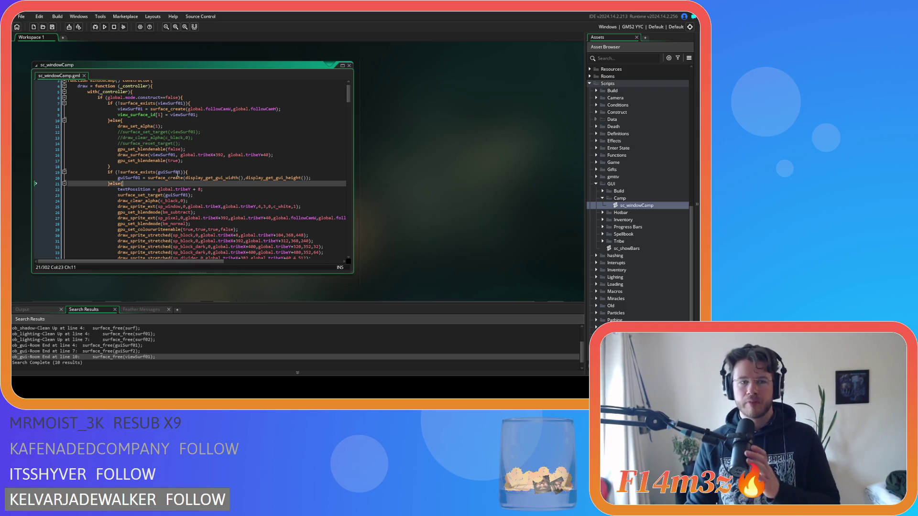
{"action": "left_click", "coordinate": [192, 142]}
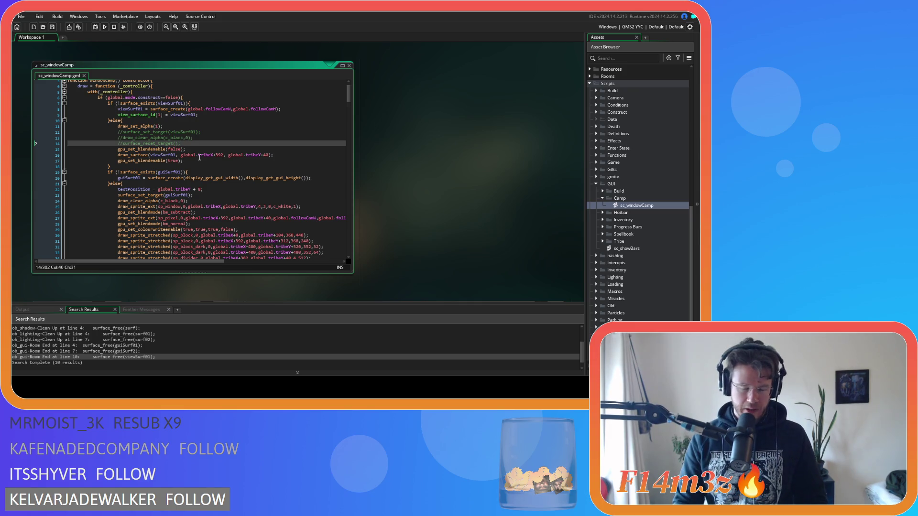
{"action": "left_click", "coordinate": [162, 167]}
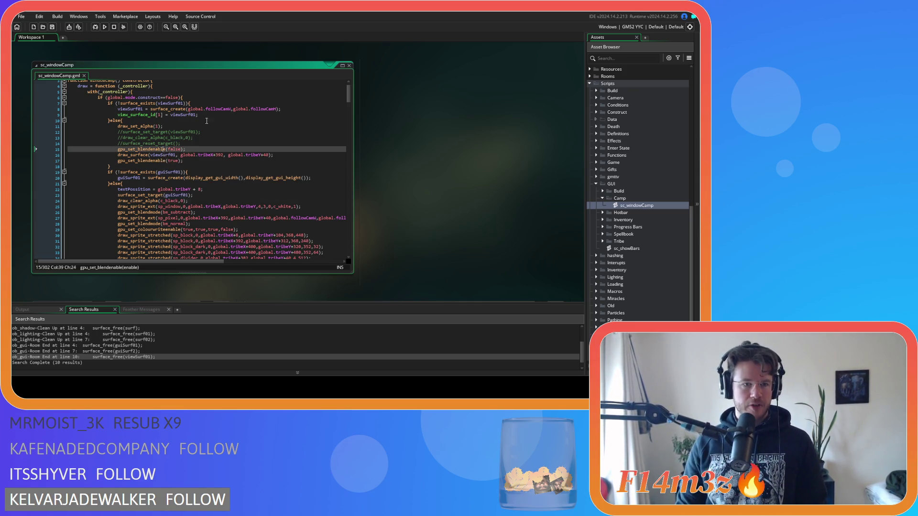
{"action": "left_click", "coordinate": [195, 163]}
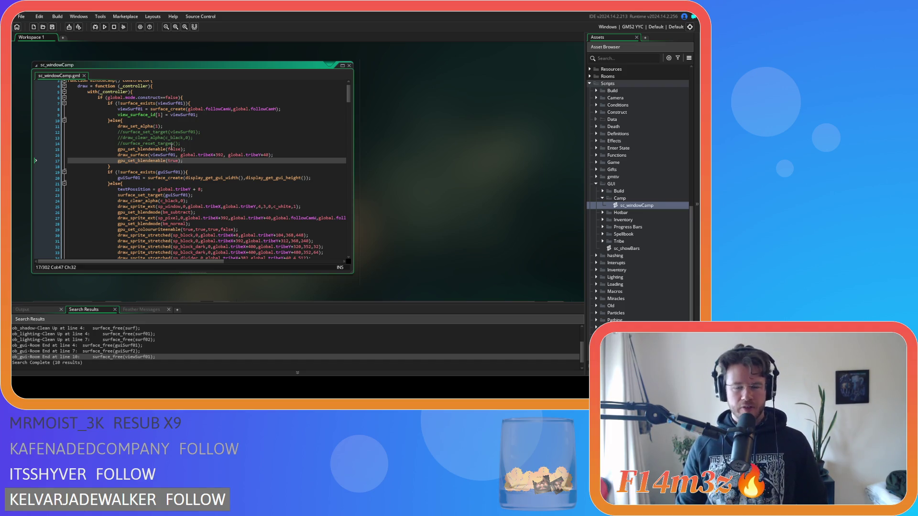
{"action": "left_click", "coordinate": [225, 114]}
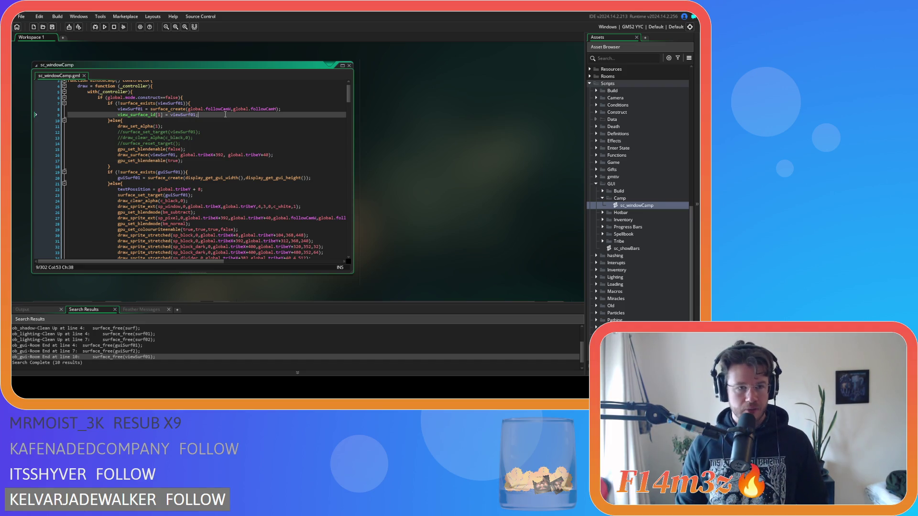
{"action": "left_click", "coordinate": [213, 144]}
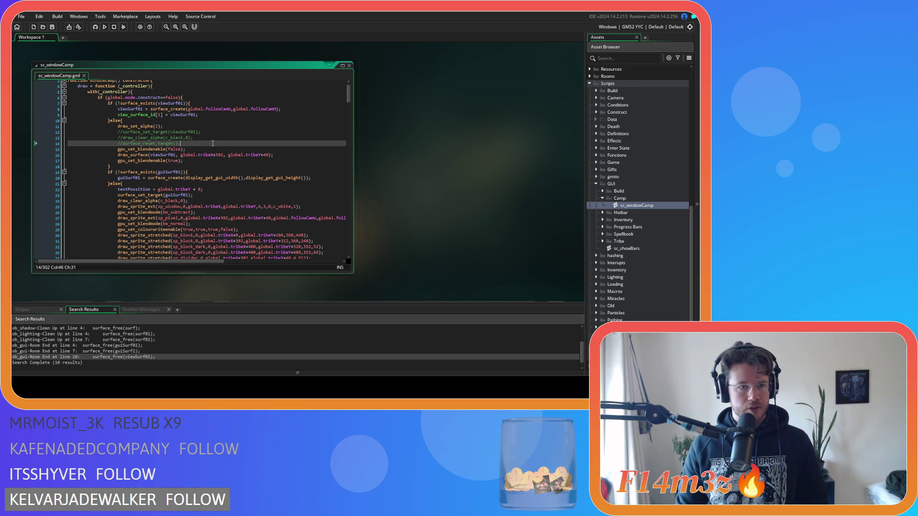
{"action": "left_click", "coordinate": [144, 109]}
- Replace every viewSurf01 with viewSurf02 using Find and Replace
{"action": "key", "text": "BackSpace"}
{"action": "type", "text": "2"}
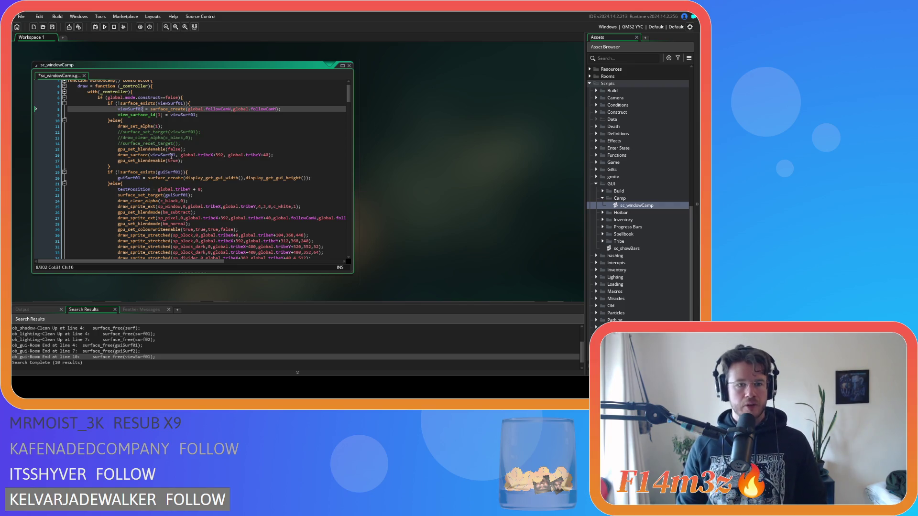
{"action": "double_click", "coordinate": [171, 155]}
{"action": "key", "text": "ctrl+f"}
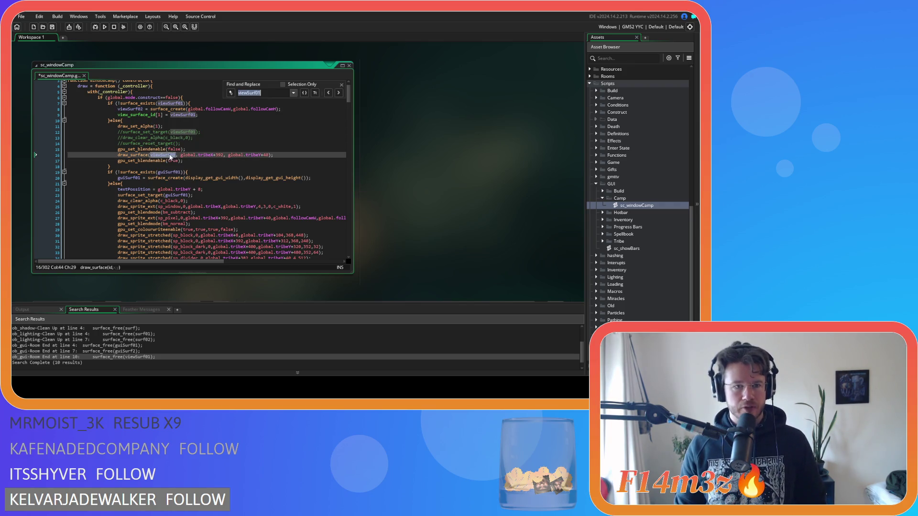
{"action": "left_click", "coordinate": [231, 93]}
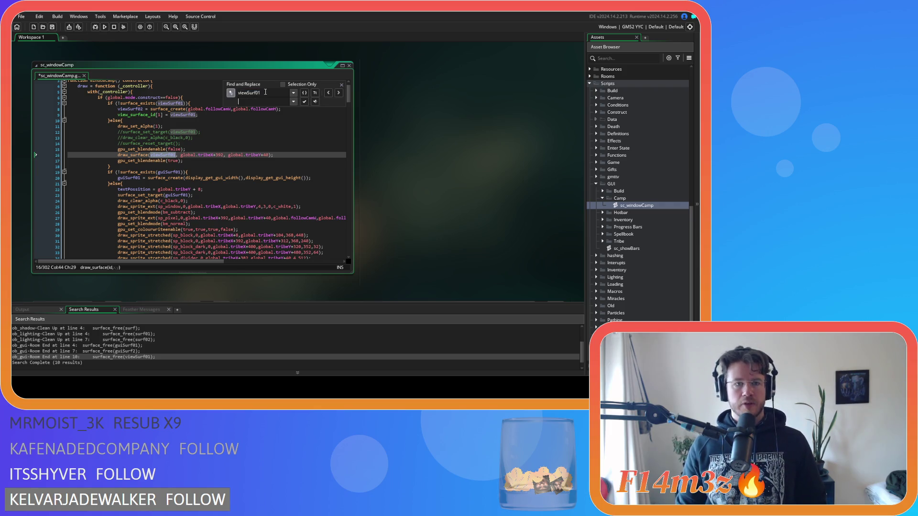
{"action": "type", "text": "viewSurf01"}
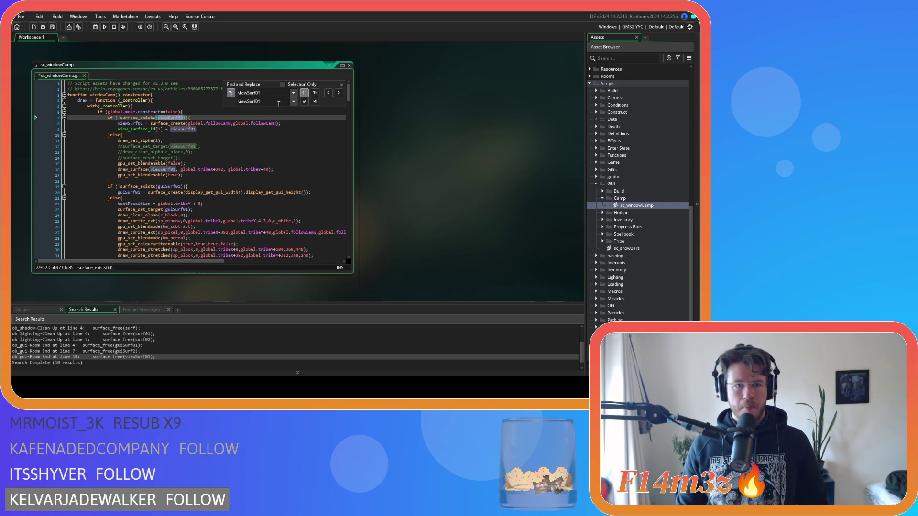
{"action": "key", "text": "BackSpace"}
{"action": "type", "text": "2"}
{"action": "left_click", "coordinate": [316, 102]}
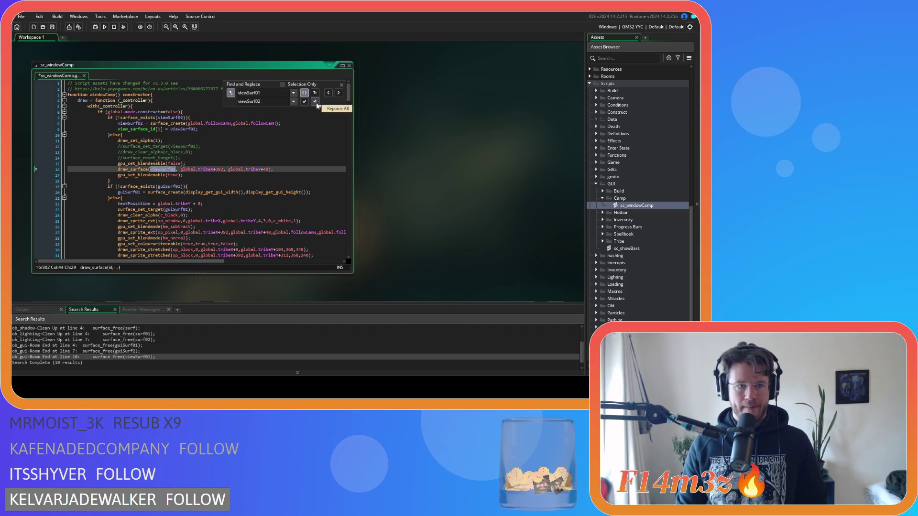
- Replace every guiSurf01 with guiSurf02, close the panel, and save the script
{"action": "double_click", "coordinate": [253, 93]}
{"action": "type", "text": "guiSurf01"}
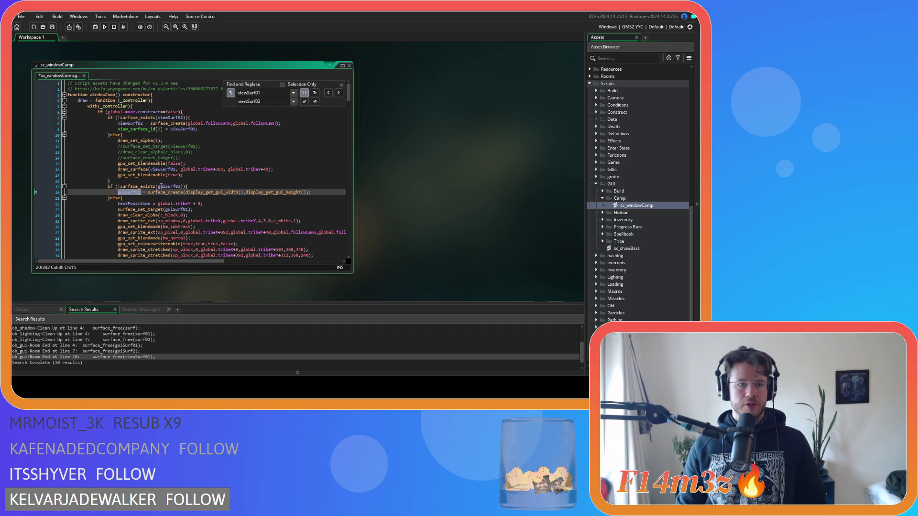
{"action": "key", "text": "Return"}
{"action": "double_click", "coordinate": [268, 102]}
{"action": "type", "text": "guiSurf01"}
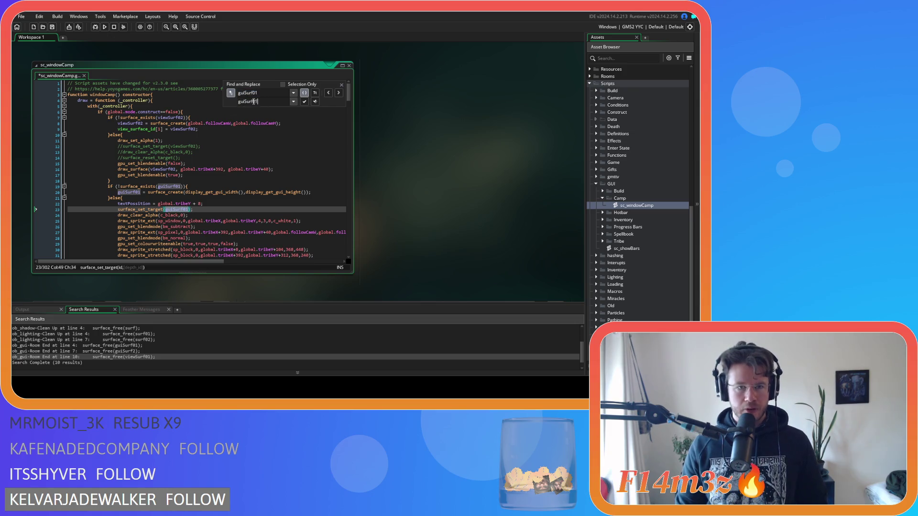
{"action": "type", "text": "2"}
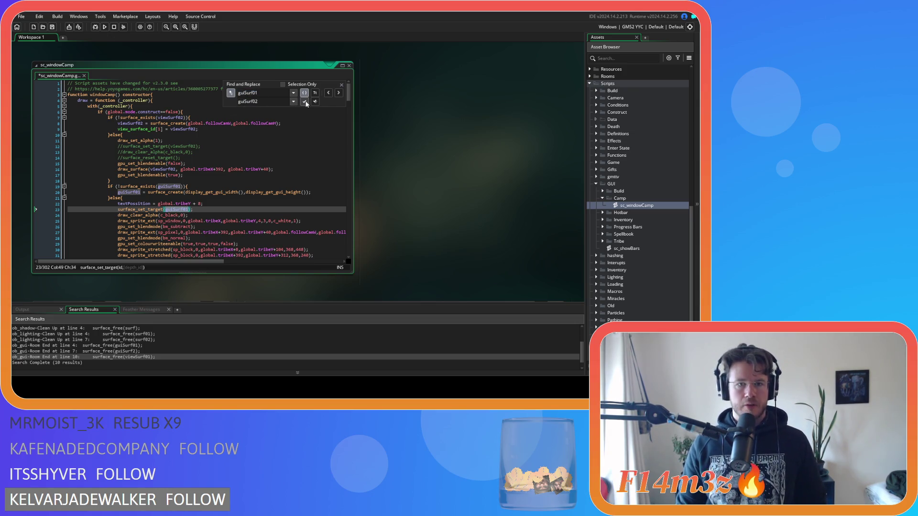
{"action": "left_click", "coordinate": [304, 102]}
{"action": "left_click", "coordinate": [341, 85]}
{"action": "left_click", "coordinate": [252, 129]}
{"action": "key", "text": "ctrl+s"}
{"action": "scroll", "coordinate": [252, 140], "scroll_direction": "up", "scroll_amount": 5}
{"action": "scroll", "coordinate": [251, 140], "scroll_direction": "up", "scroll_amount": 20}
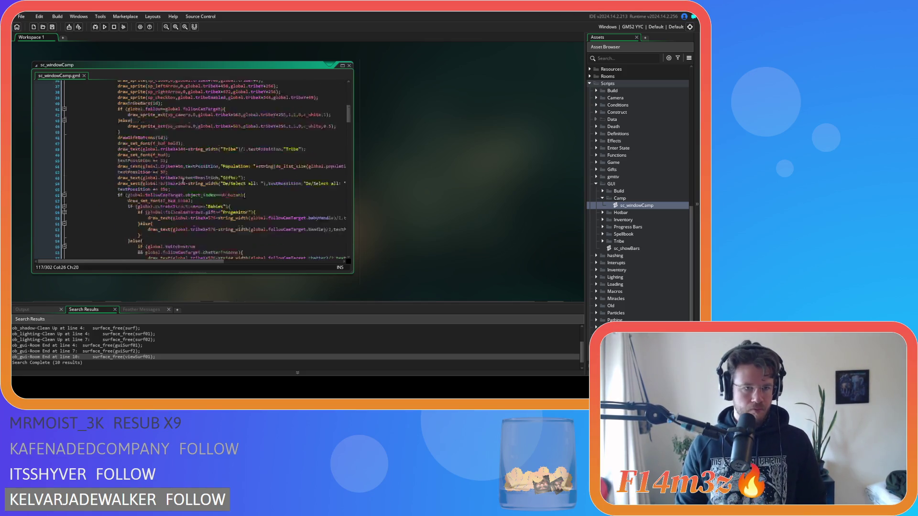
{"action": "left_click", "coordinate": [184, 186]}
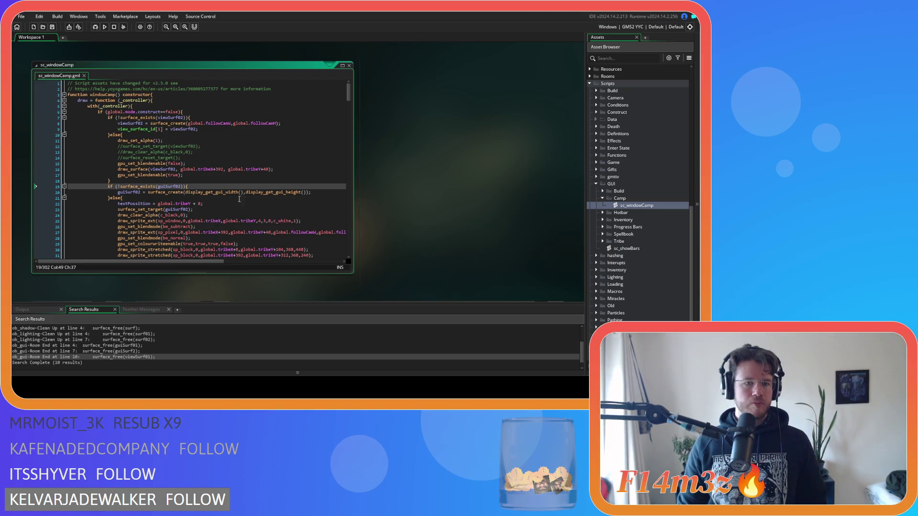
{"action": "scroll", "coordinate": [249, 197], "scroll_direction": "down", "scroll_amount": 3}
{"action": "left_click", "coordinate": [230, 163]}
{"action": "key", "text": "Up"}
{"action": "key", "text": "Up"}
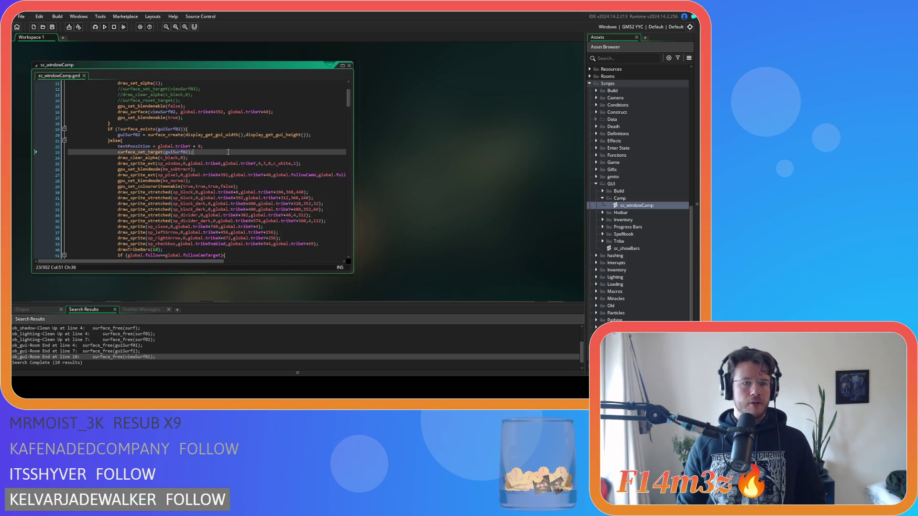
{"action": "scroll", "coordinate": [228, 160], "scroll_direction": "down", "scroll_amount": 6}
{"action": "scroll", "coordinate": [225, 167], "scroll_direction": "down", "scroll_amount": 4}
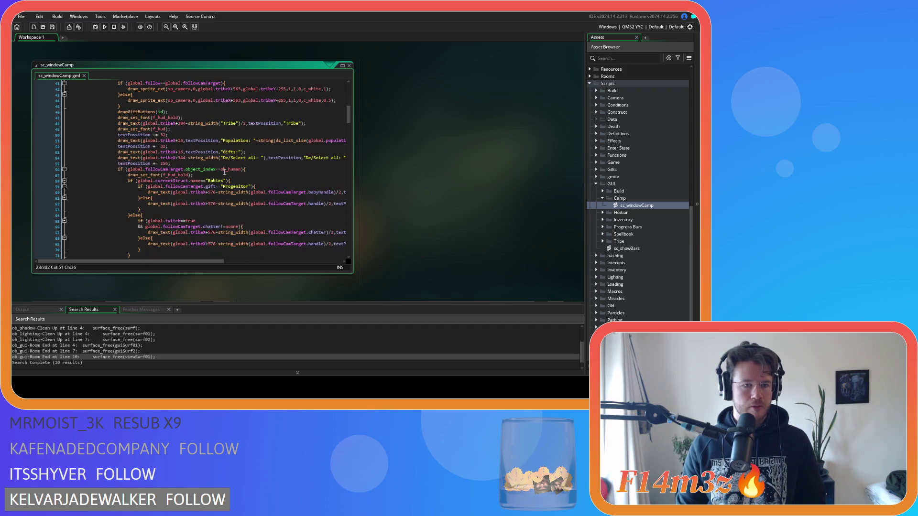
{"action": "scroll", "coordinate": [224, 171], "scroll_direction": "up", "scroll_amount": 13}
{"action": "left_click", "coordinate": [217, 156]}
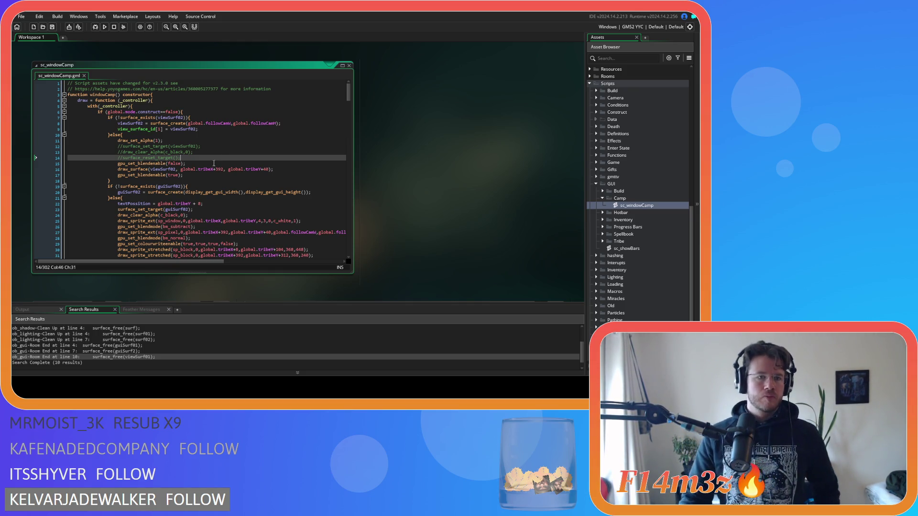
- Switch the camp view to view_surface_id[2] and size its surface with campCamW and campCamH
{"action": "double_click", "coordinate": [159, 129]}
{"action": "type", "text": "2"}
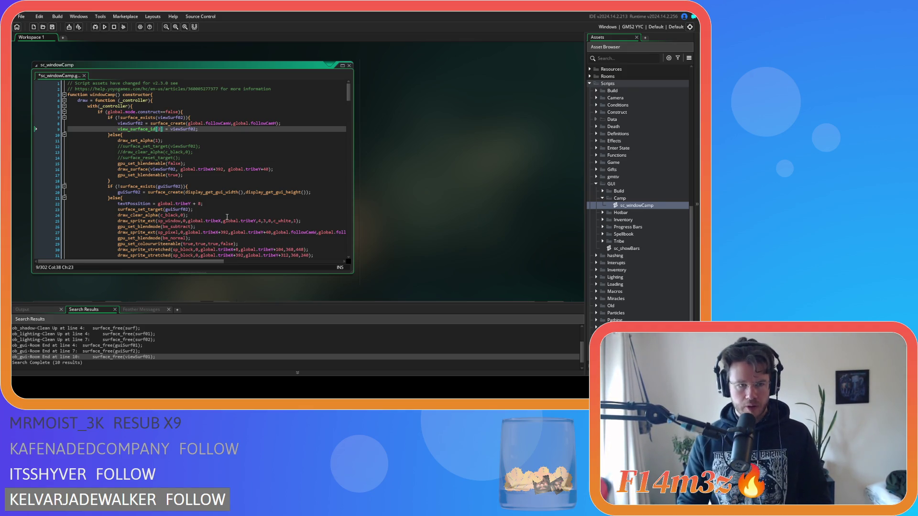
{"action": "scroll", "coordinate": [211, 185], "scroll_direction": "down", "scroll_amount": 2}
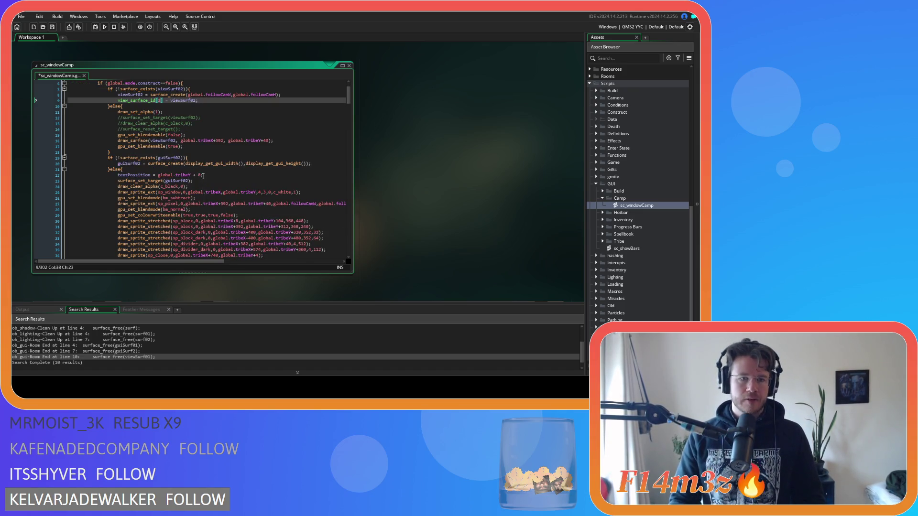
{"action": "scroll", "coordinate": [203, 176], "scroll_direction": "up", "scroll_amount": 2}
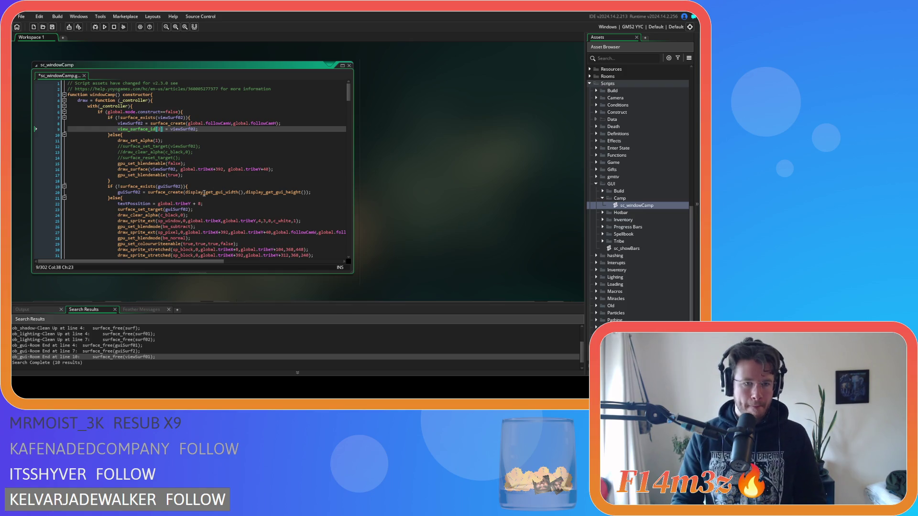
{"action": "double_click", "coordinate": [211, 124]}
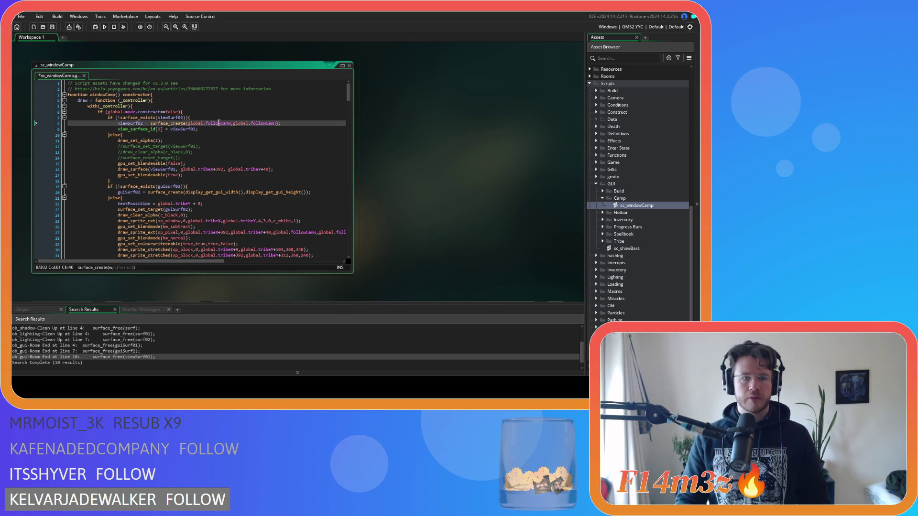
{"action": "left_click_drag", "start_coordinate": [212, 124], "coordinate": [206, 124]}
{"action": "type", "text": "camp"}
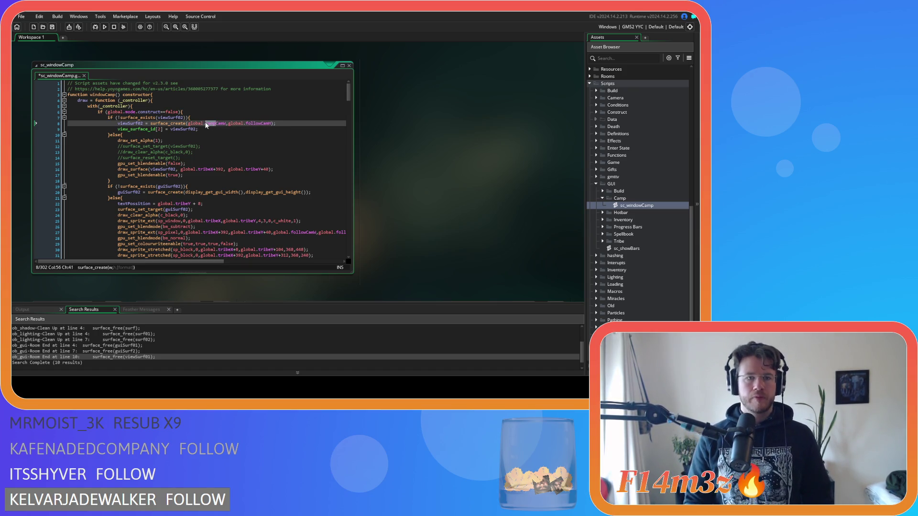
{"action": "left_click", "coordinate": [260, 123]}
{"action": "left_click_drag", "start_coordinate": [262, 123], "coordinate": [246, 124]}
{"action": "type", "text": "camp"}
- Draw line 16 at global.campWindowX and global.campWindowY instead of tribeX/tribeY, then save
{"action": "left_click_drag", "start_coordinate": [211, 171], "coordinate": [198, 170]}
{"action": "type", "text": "campWindow"}
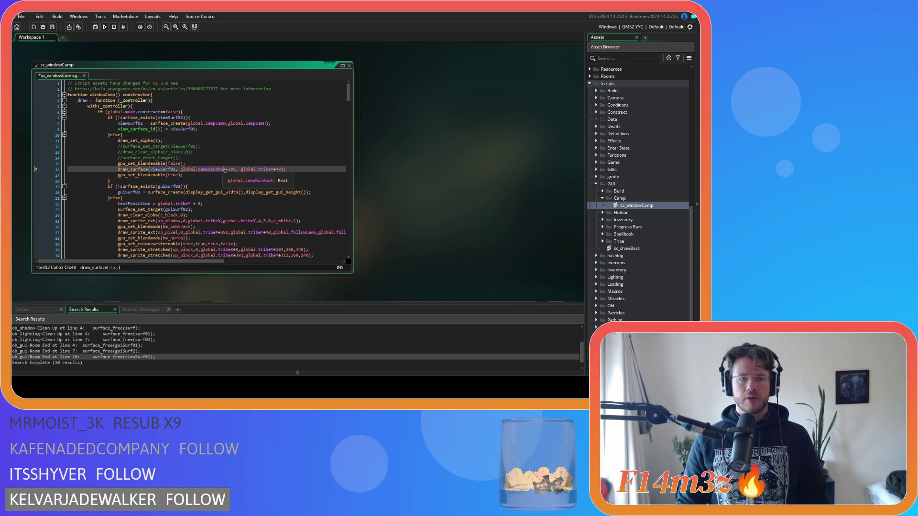
{"action": "left_click_drag", "start_coordinate": [224, 171], "coordinate": [200, 174]}
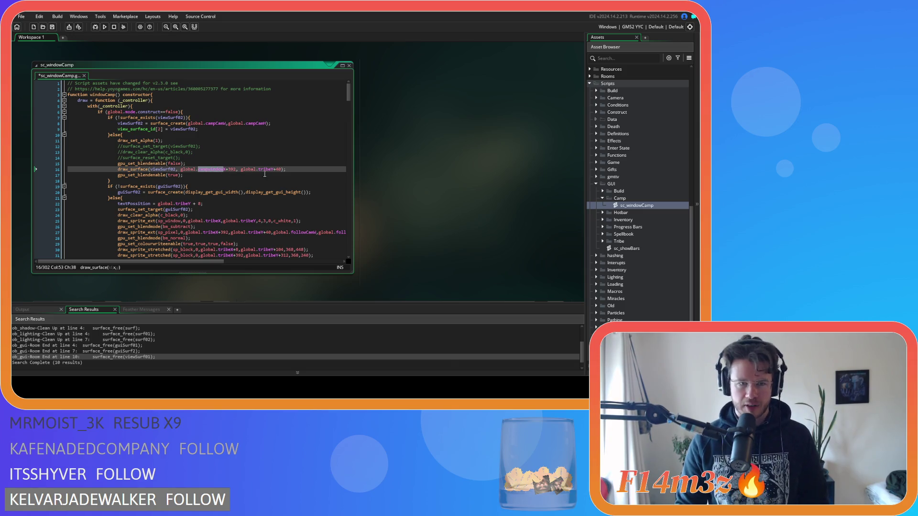
{"action": "left_click_drag", "start_coordinate": [271, 170], "coordinate": [262, 172]}
{"action": "key", "text": "ctrl+v"}
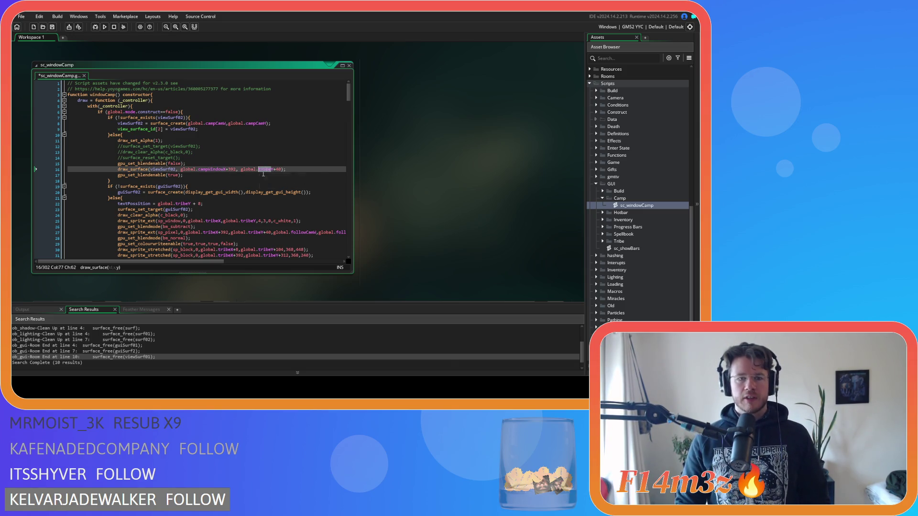
{"action": "key", "text": "ctrl+s"}
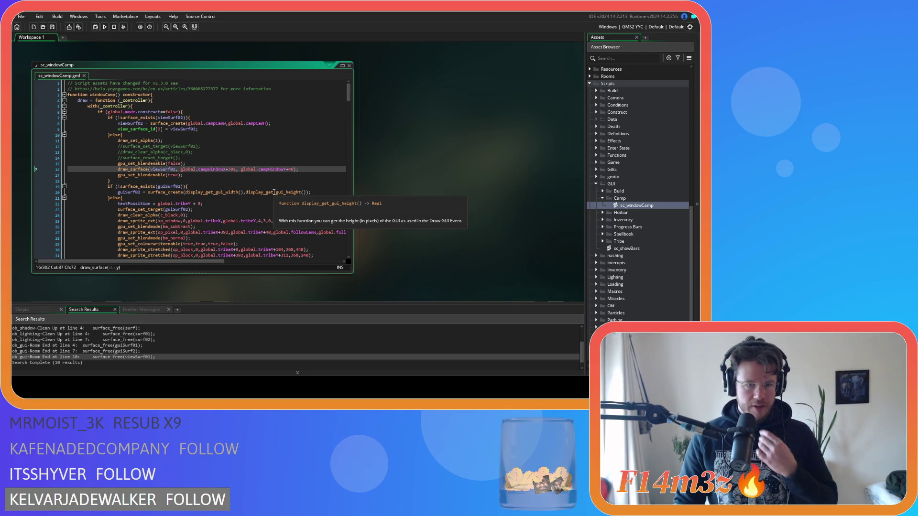
- Search the script for every remaining tribeY using find and replace
{"action": "left_click", "coordinate": [194, 175]}
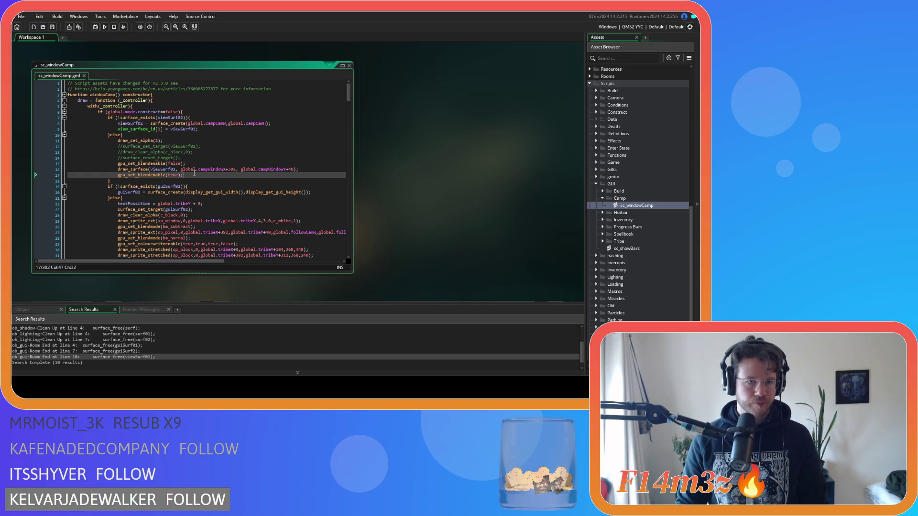
{"action": "left_click", "coordinate": [157, 197]}
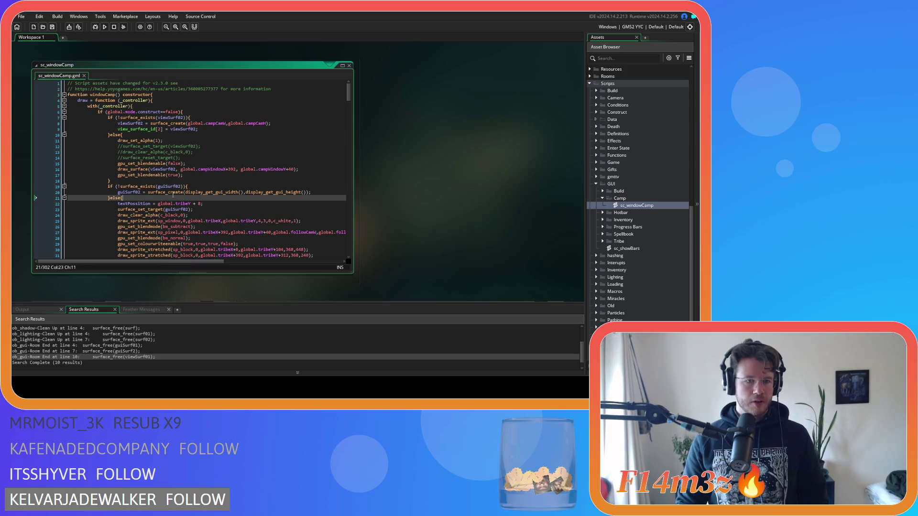
{"action": "scroll", "coordinate": [184, 173], "scroll_direction": "down", "scroll_amount": 3}
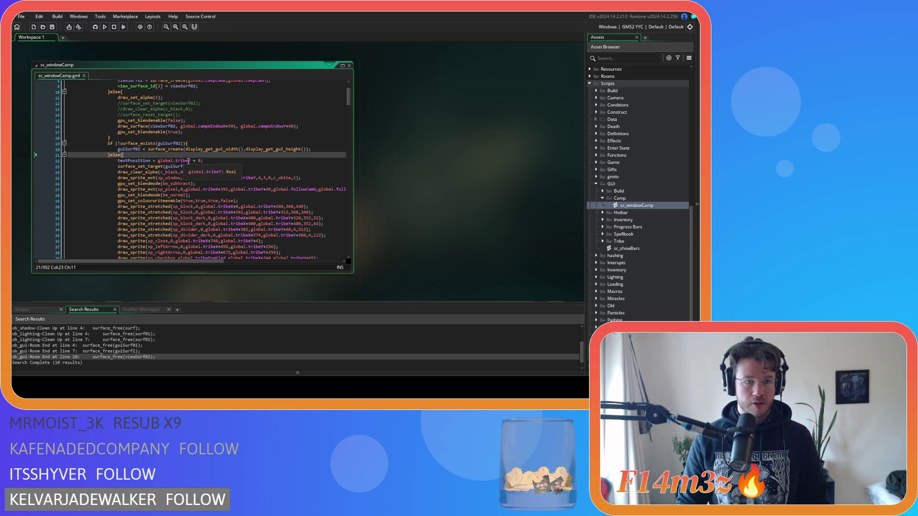
{"action": "left_click", "coordinate": [190, 161]}
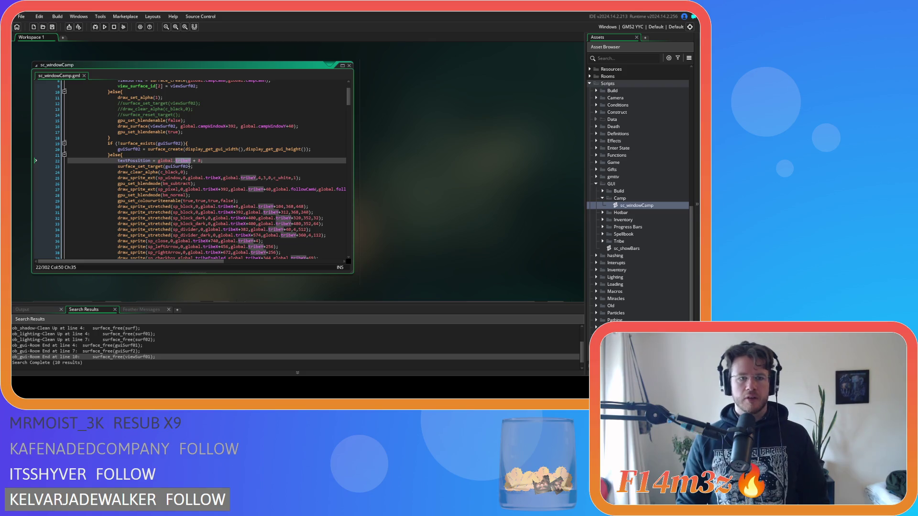
{"action": "double_click", "coordinate": [186, 161]}
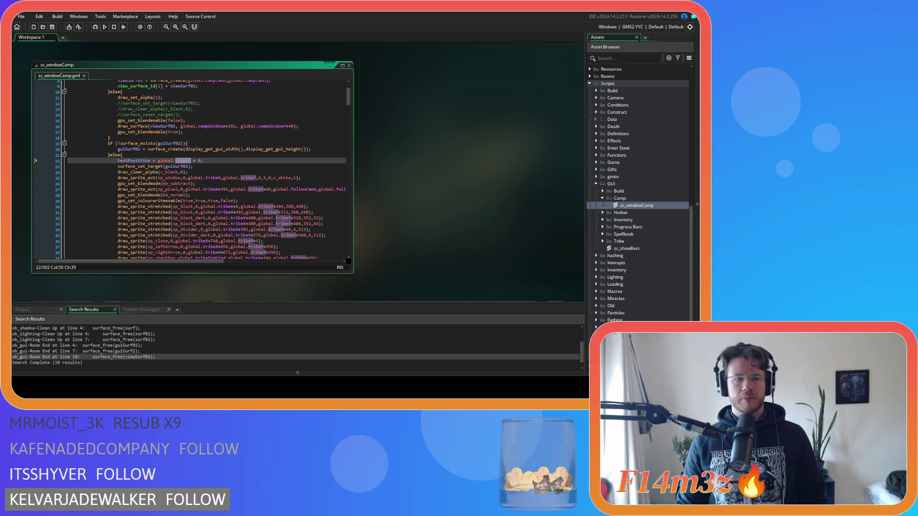
{"action": "key", "text": "ctrl+h"}
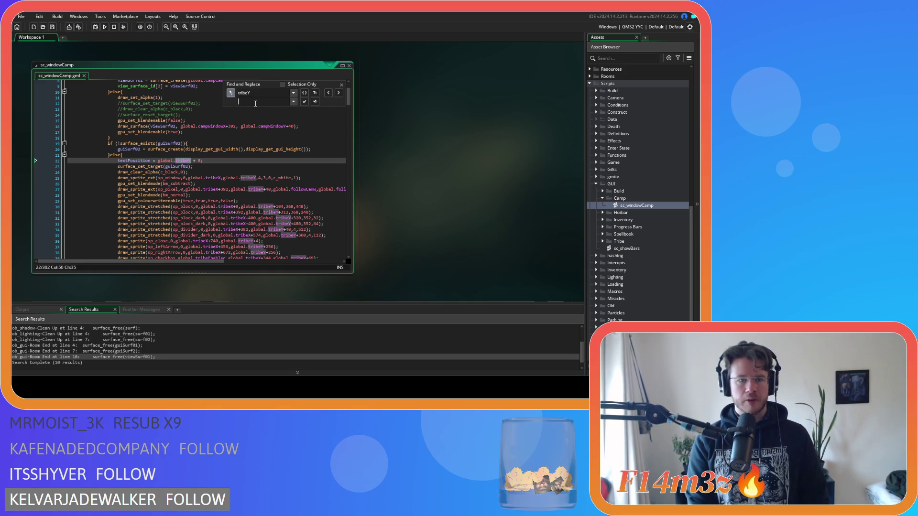
- Mistakenly replace every tribeY with campWindowX
{"action": "double_click", "coordinate": [210, 126]}
{"action": "key", "text": "ctrl+c"}
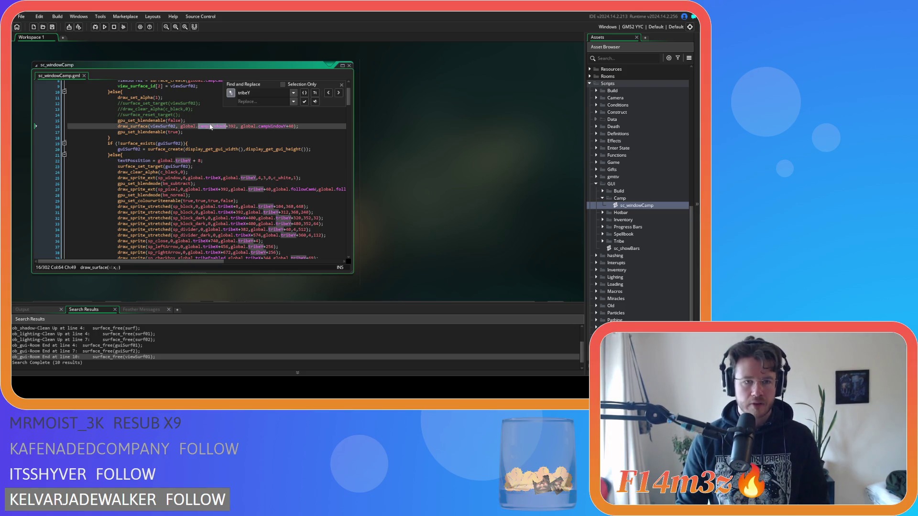
{"action": "left_click", "coordinate": [260, 102]}
{"action": "key", "text": "ctrl+v"}
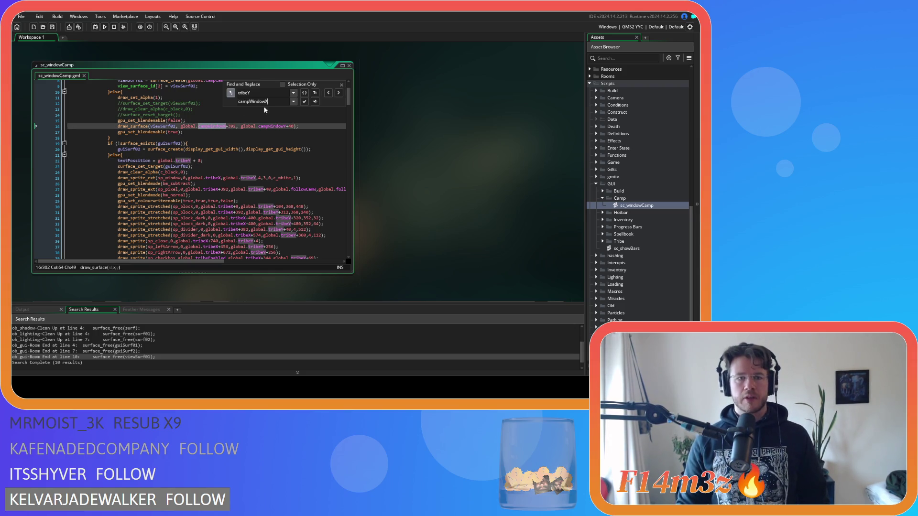
{"action": "left_click", "coordinate": [304, 93]}
{"action": "left_click", "coordinate": [304, 101]}
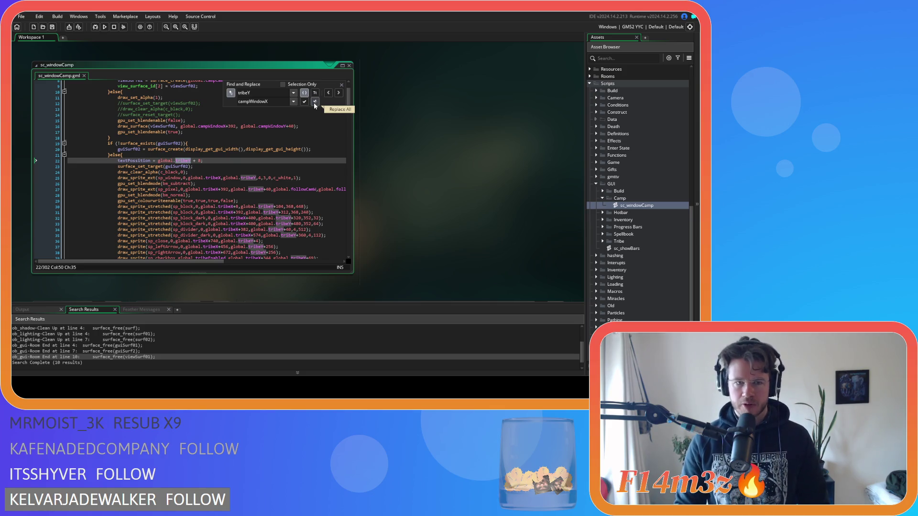
{"action": "left_click", "coordinate": [314, 102]}
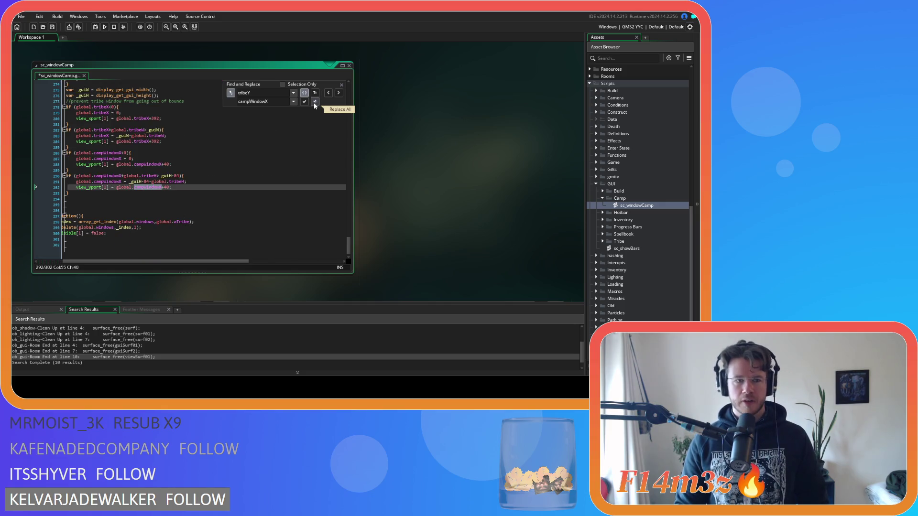
- Undo the wrong replacement and replace every tribeY with campWindowY instead
{"action": "scroll", "coordinate": [182, 262], "scroll_direction": "left", "scroll_amount": 2}
{"action": "scroll", "coordinate": [219, 204], "scroll_direction": "up", "scroll_amount": 15}
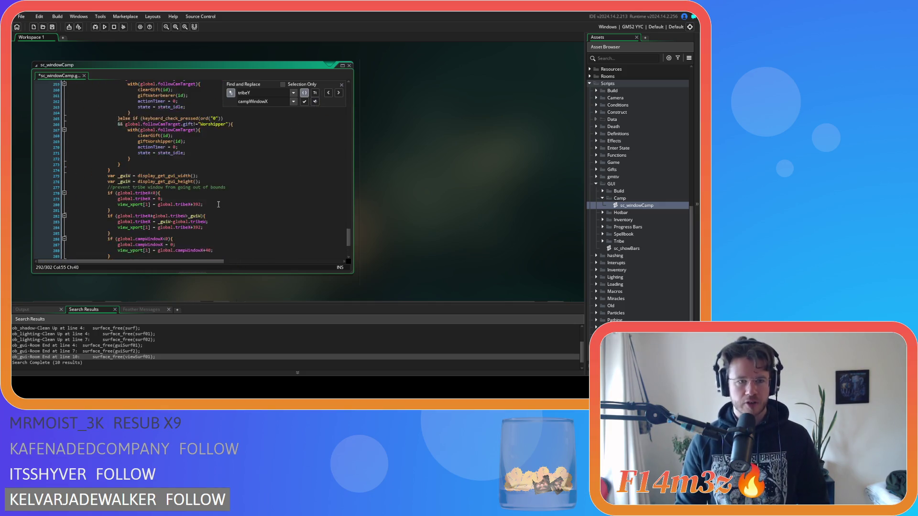
{"action": "scroll", "coordinate": [218, 205], "scroll_direction": "up", "scroll_amount": 12}
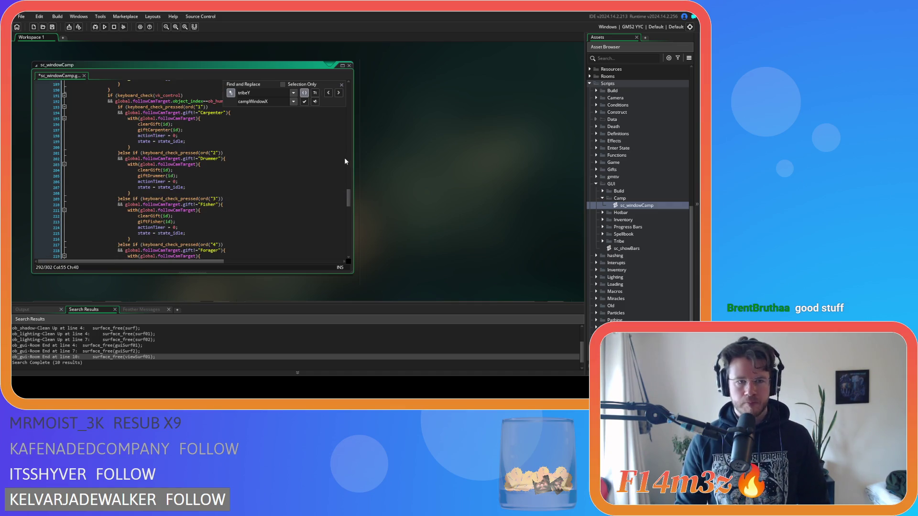
{"action": "left_click_drag", "start_coordinate": [348, 189], "coordinate": [340, 99]}
{"action": "scroll", "coordinate": [334, 108], "scroll_direction": "down", "scroll_amount": 3}
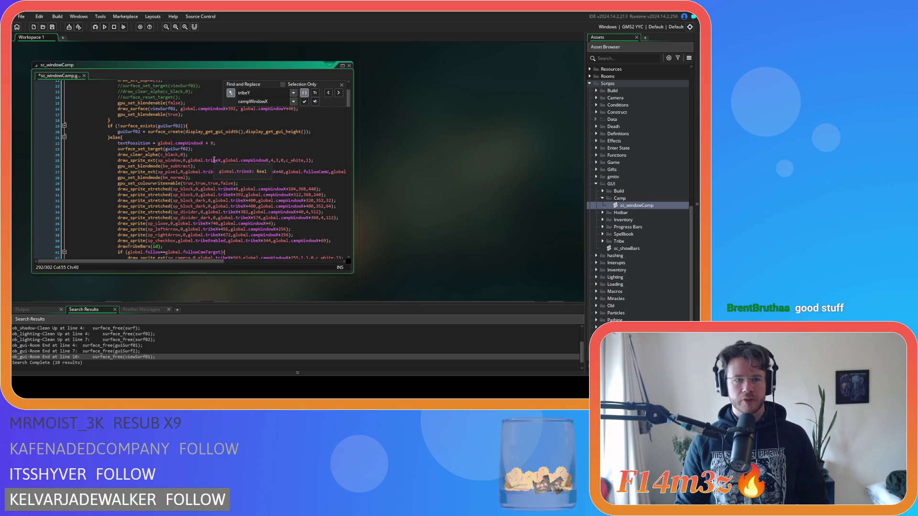
{"action": "left_click", "coordinate": [252, 154]}
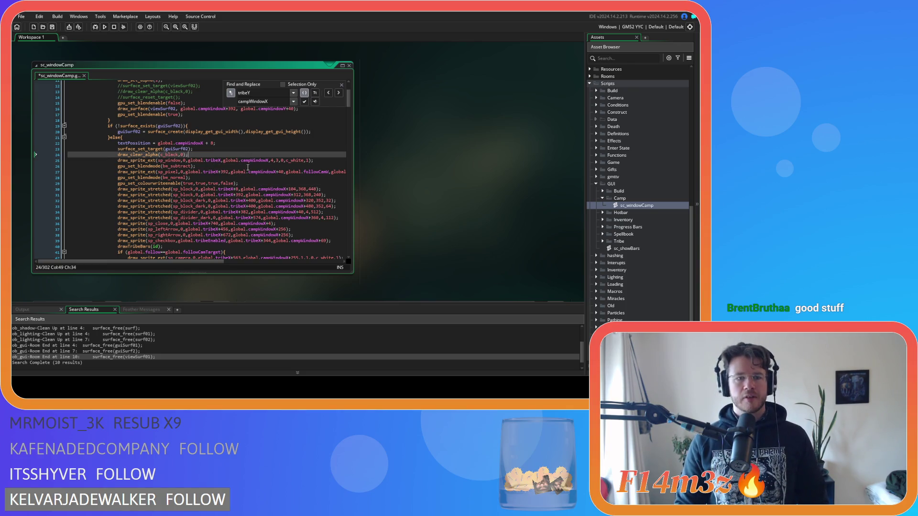
{"action": "key", "text": "ctrl+z"}
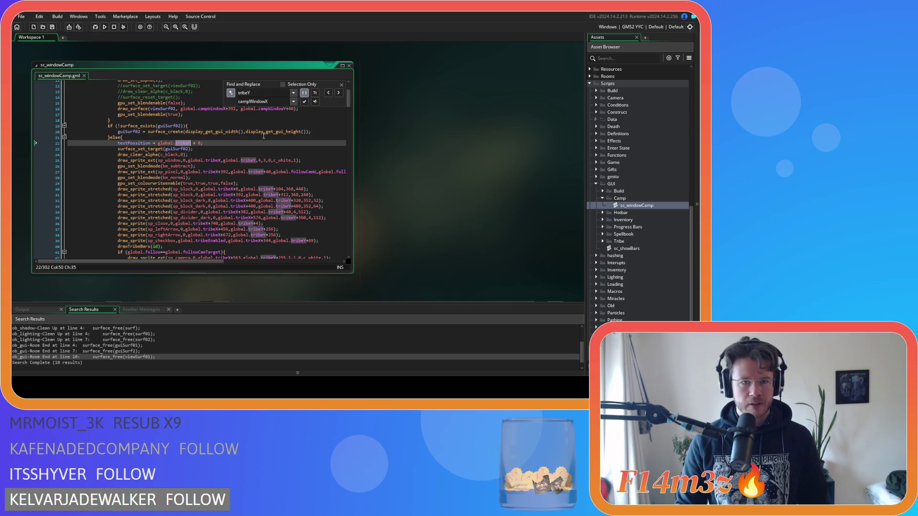
{"action": "key", "text": "BackSpace"}
{"action": "type", "text": "Y"}
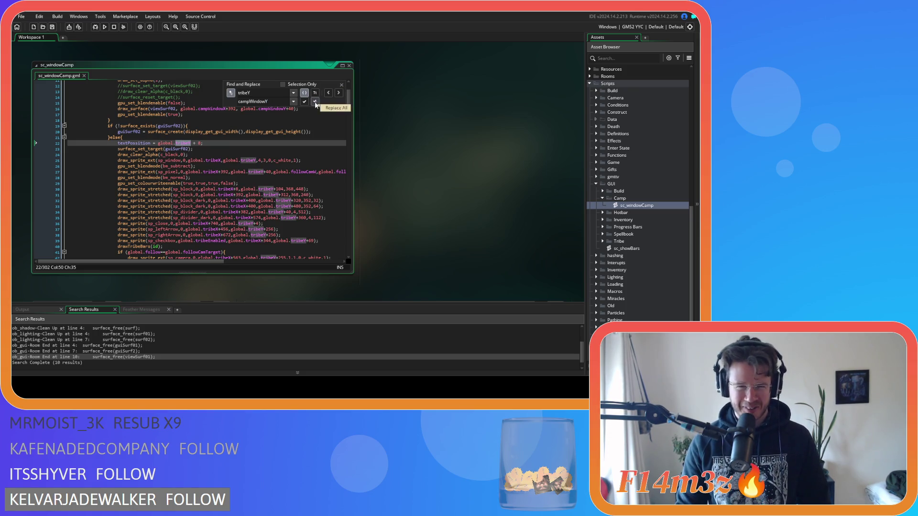
{"action": "left_click", "coordinate": [315, 102]}
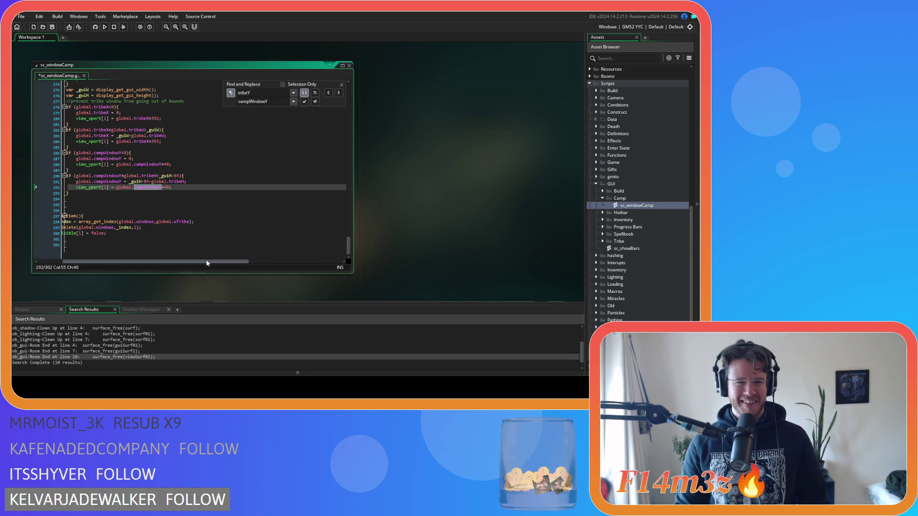
{"action": "left_click_drag", "start_coordinate": [357, 245], "coordinate": [358, 91]}
- Replace every tribeX in sc_windowCamp with campWindowX
{"action": "double_click", "coordinate": [213, 214]}
{"action": "key", "text": "ctrl+f"}
{"action": "key", "text": "Return"}
{"action": "left_click", "coordinate": [266, 101]}
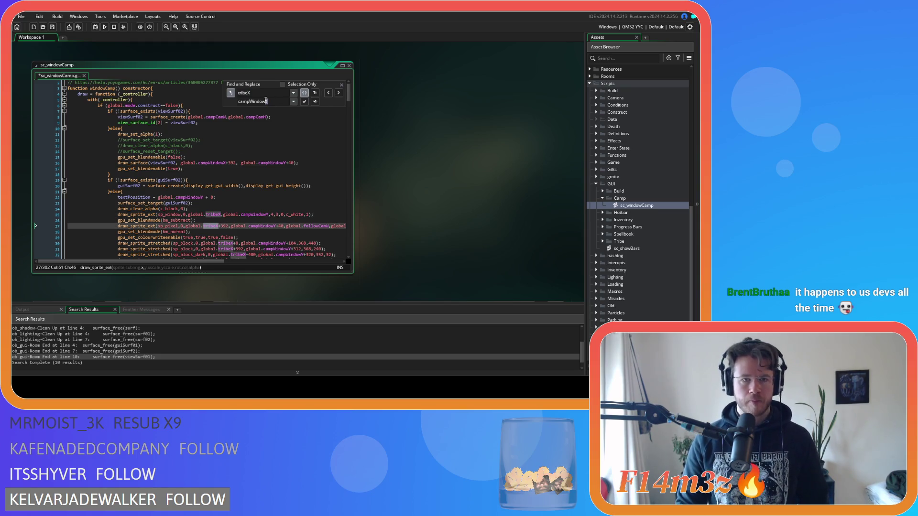
{"action": "type", "text": "X"}
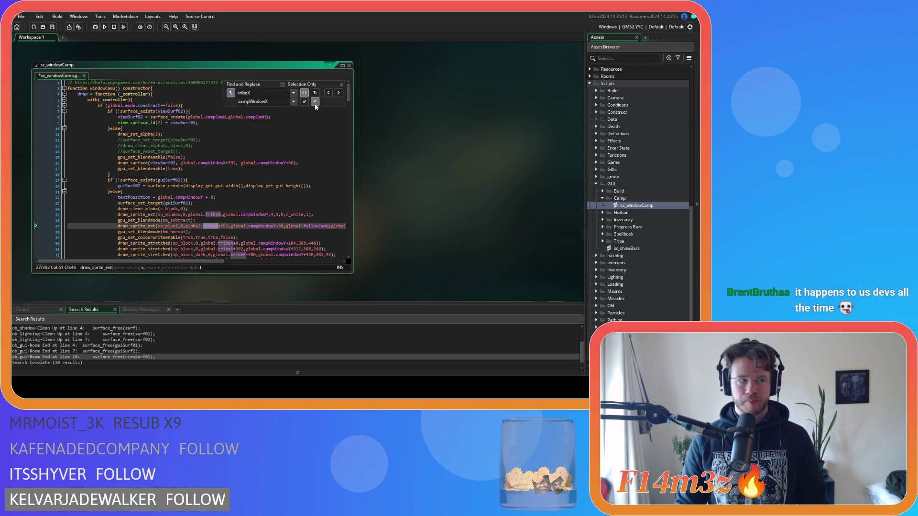
{"action": "left_click", "coordinate": [314, 101]}
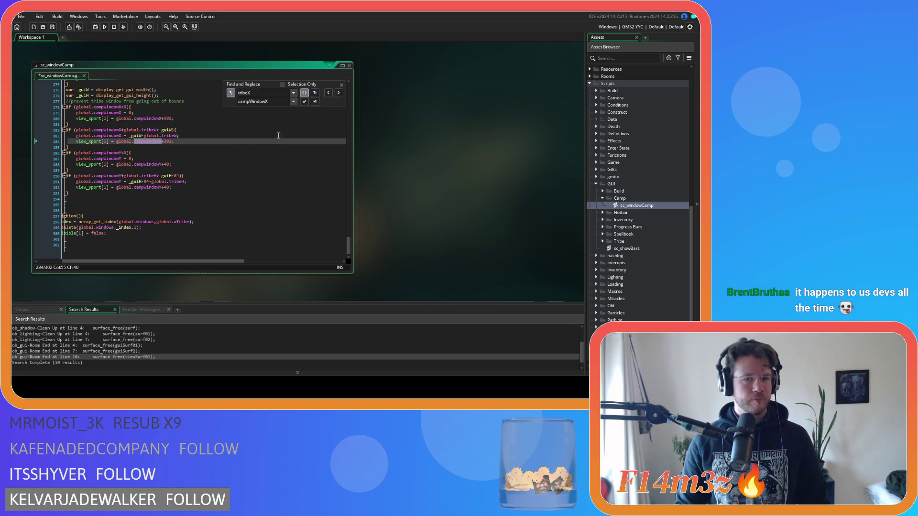
- Save the script and close the find-and-replace panel
{"action": "left_click_drag", "start_coordinate": [191, 262], "coordinate": [167, 262]}
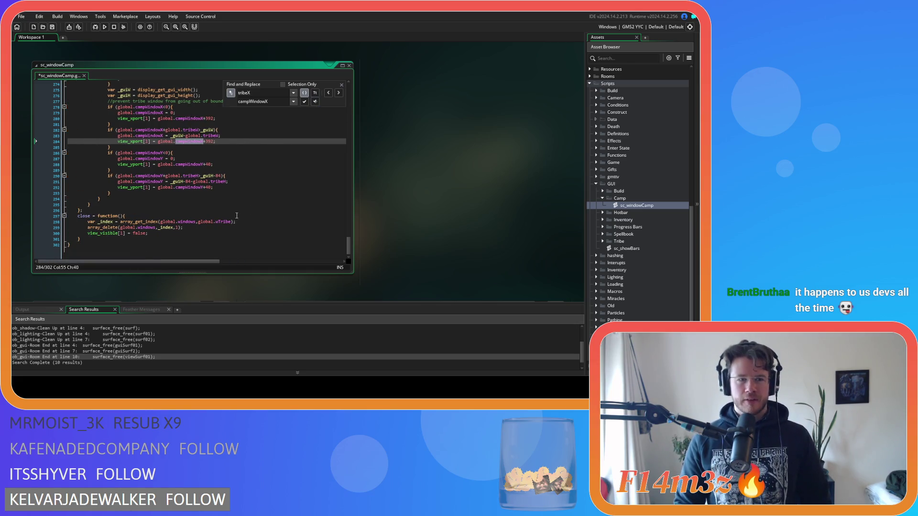
{"action": "left_click", "coordinate": [232, 148]}
{"action": "key", "text": "ctrl+s"}
{"action": "left_click", "coordinate": [342, 85]}
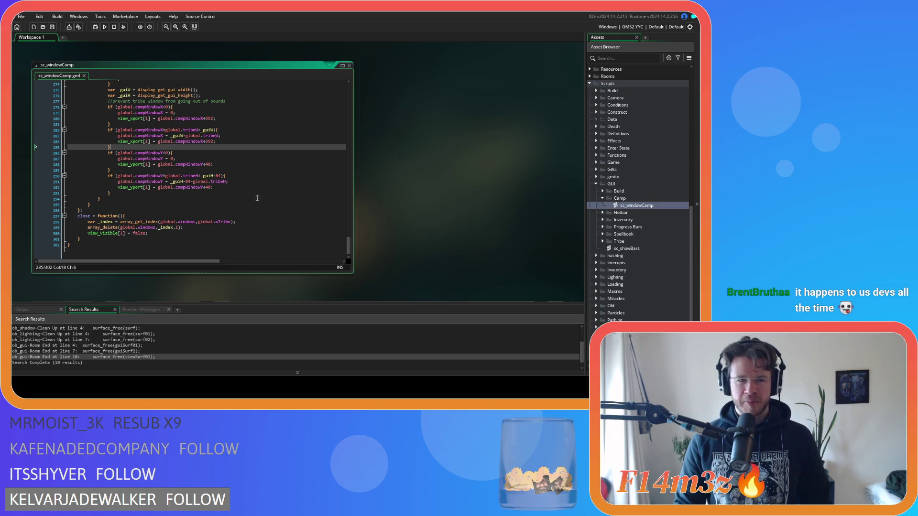
{"action": "scroll", "coordinate": [235, 211], "scroll_direction": "up", "scroll_amount": 20}
{"action": "scroll", "coordinate": [236, 212], "scroll_direction": "up", "scroll_amount": 20}
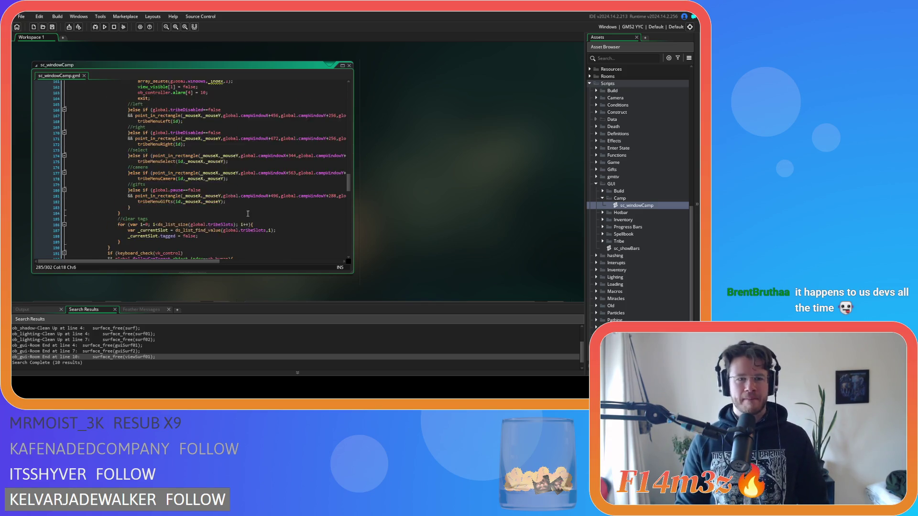
{"action": "scroll", "coordinate": [271, 212], "scroll_direction": "up", "scroll_amount": 16}
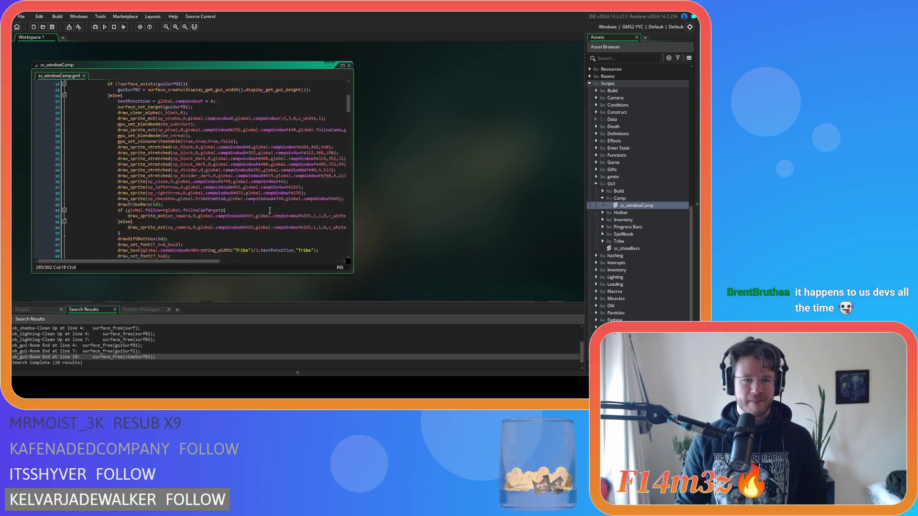
{"action": "left_click", "coordinate": [232, 185]}
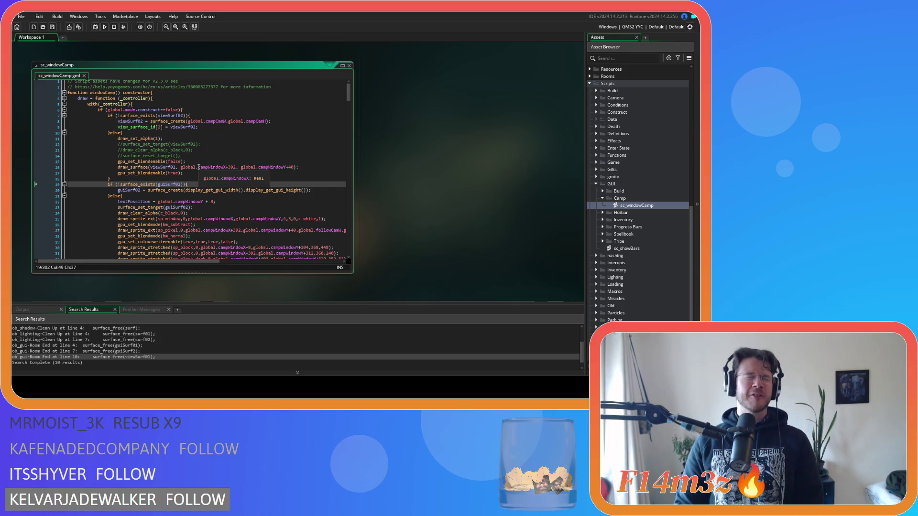
- Replace followCamW with campCamW in line 27's sprite draw
{"action": "scroll", "coordinate": [199, 167], "scroll_direction": "down", "scroll_amount": 4}
{"action": "left_click", "coordinate": [247, 263]}
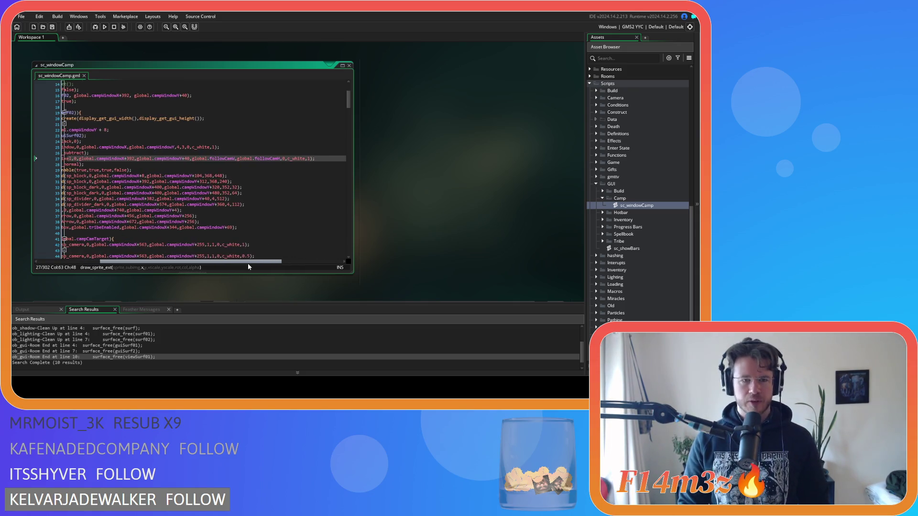
{"action": "left_click", "coordinate": [218, 159]}
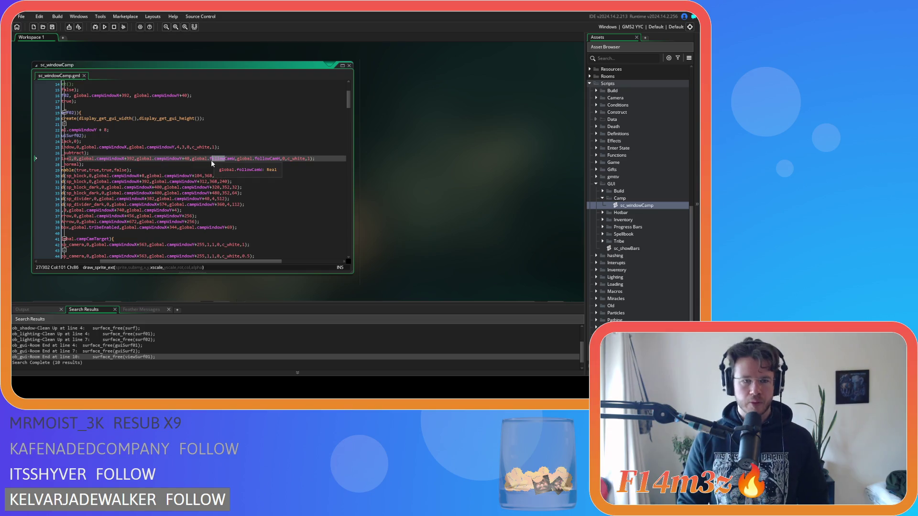
{"action": "double_click", "coordinate": [218, 161]}
{"action": "key", "text": "ctrl+f"}
{"action": "left_click", "coordinate": [230, 92]}
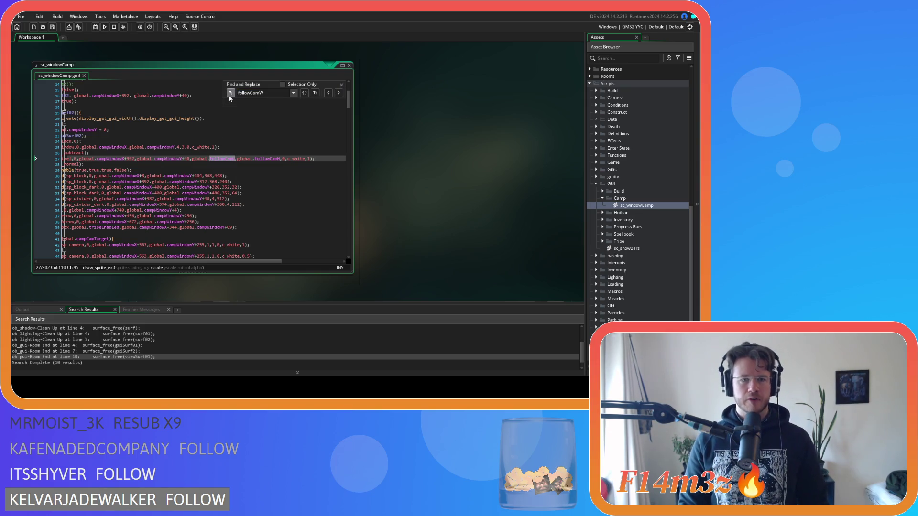
{"action": "type", "text": "cam"}
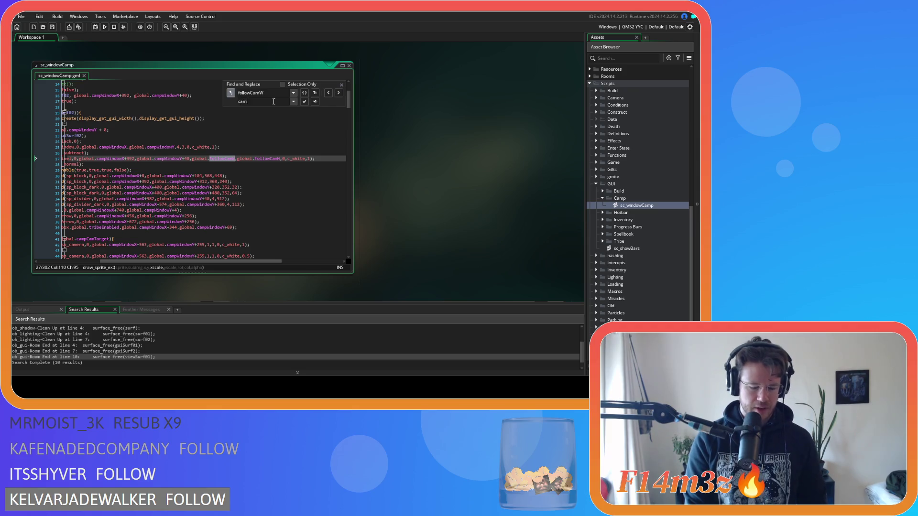
{"action": "type", "text": "pCamW"}
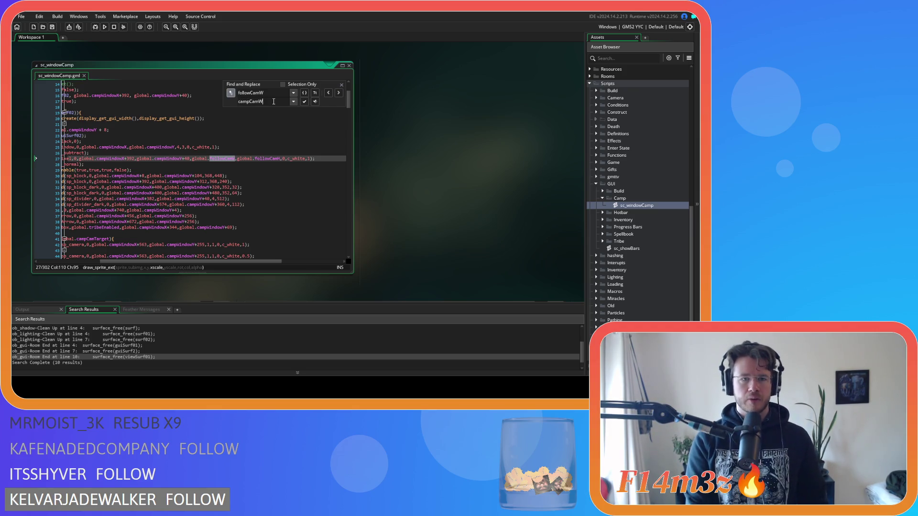
{"action": "left_click", "coordinate": [314, 102]}
- Replace followCamH with campCamH, save the script, and close the find-and-replace panel
{"action": "double_click", "coordinate": [264, 159]}
{"action": "key", "text": "ctrl+f"}
{"action": "left_click", "coordinate": [262, 101]}
{"action": "key", "text": "shift+Left"}
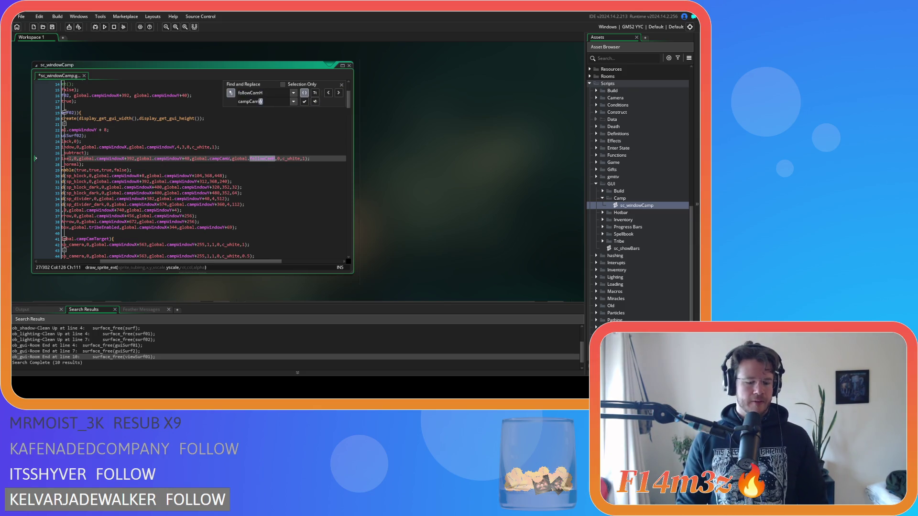
{"action": "type", "text": "H"}
{"action": "left_click", "coordinate": [315, 102]}
{"action": "left_click", "coordinate": [280, 153]}
{"action": "key", "text": "ctrl+s"}
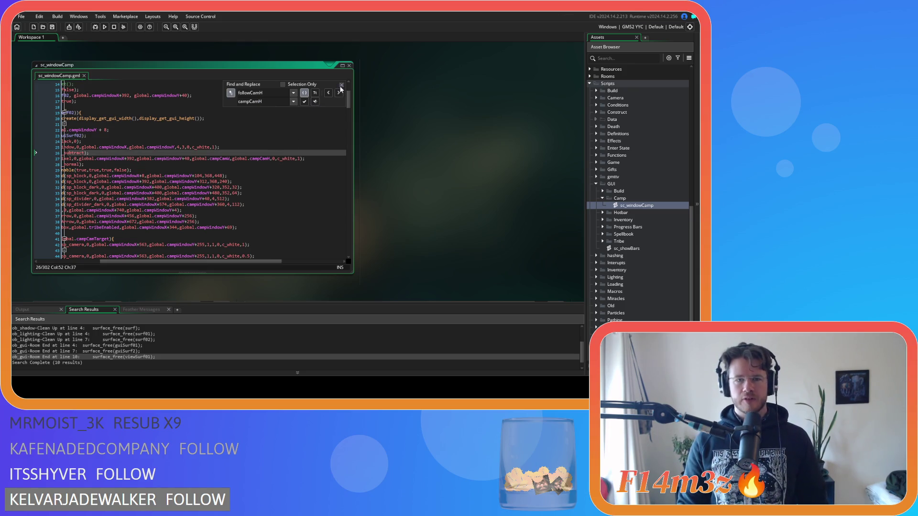
{"action": "left_click", "coordinate": [342, 85]}
{"action": "left_click", "coordinate": [245, 171]}
{"action": "left_click", "coordinate": [152, 158]}
{"action": "left_click_drag", "start_coordinate": [146, 259], "coordinate": [89, 257]}
{"action": "left_click", "coordinate": [177, 182]}
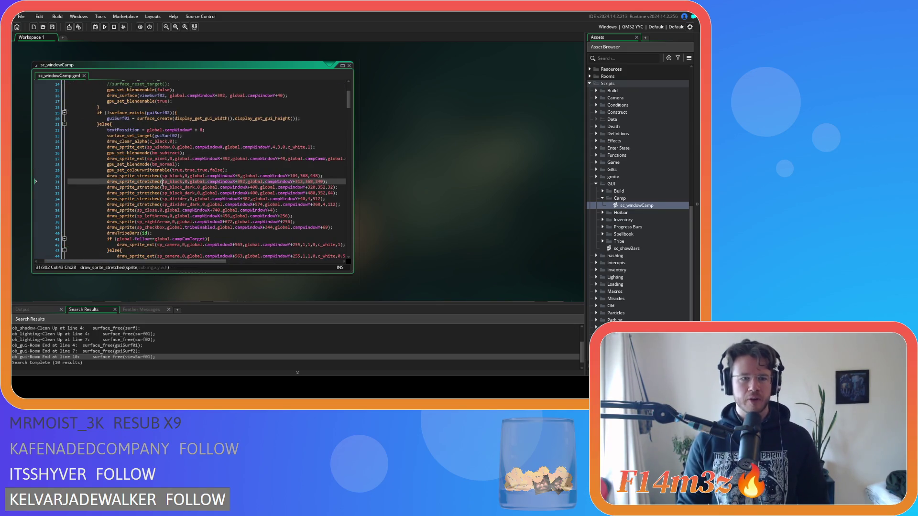
{"action": "left_click", "coordinate": [197, 163]}
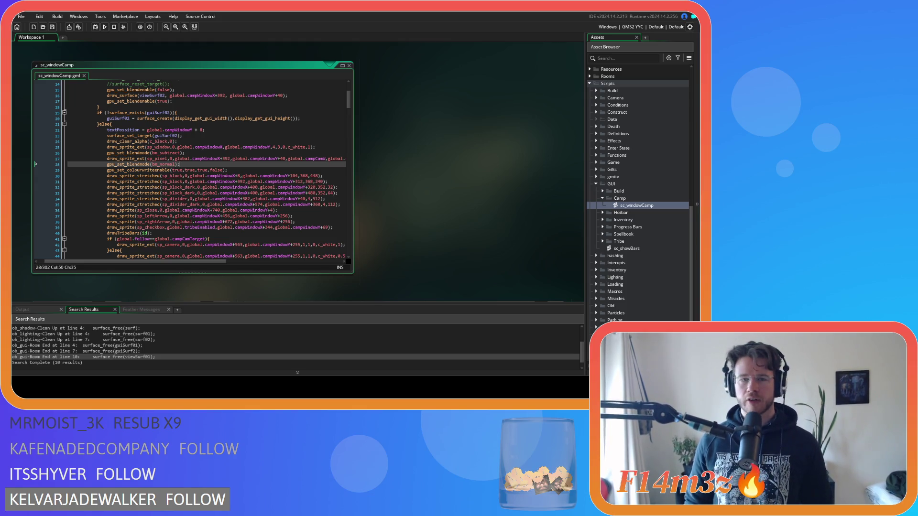
{"action": "left_click", "coordinate": [250, 141]}
{"action": "left_click", "coordinate": [211, 164]}
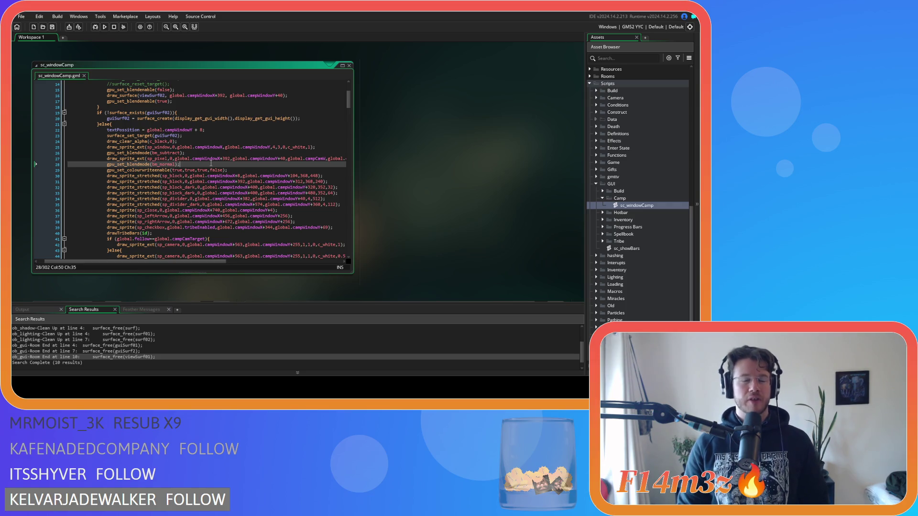
{"action": "left_click", "coordinate": [209, 160]}
{"action": "left_click", "coordinate": [203, 166]}
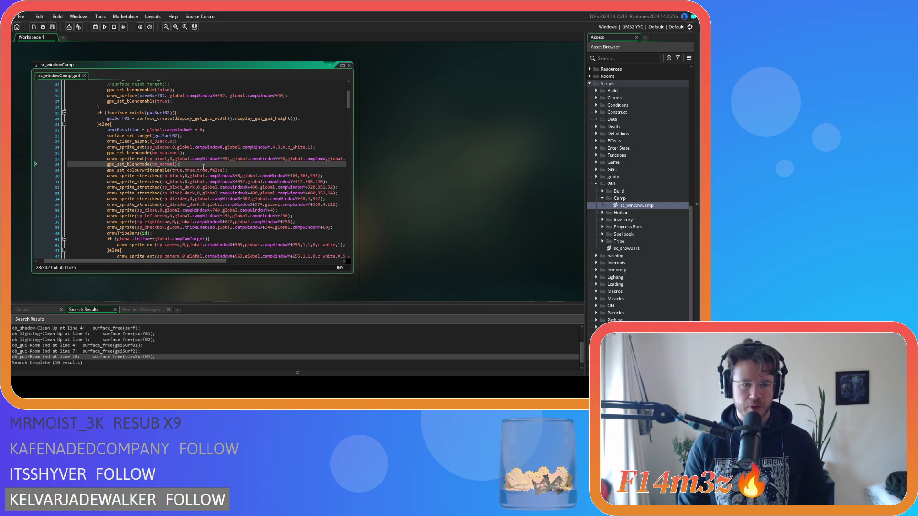
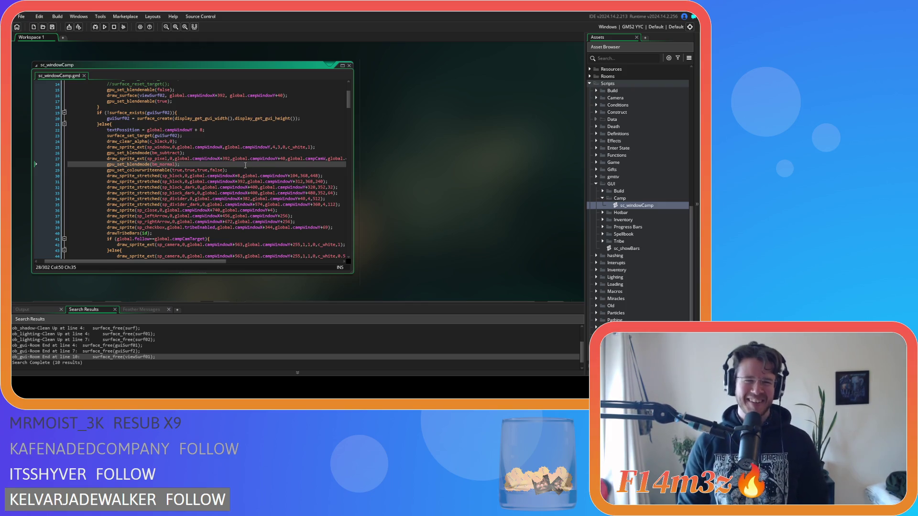
- Review the sp_block draws and peek at the drawTribeBars definition with F12
{"action": "left_click", "coordinate": [238, 170]}
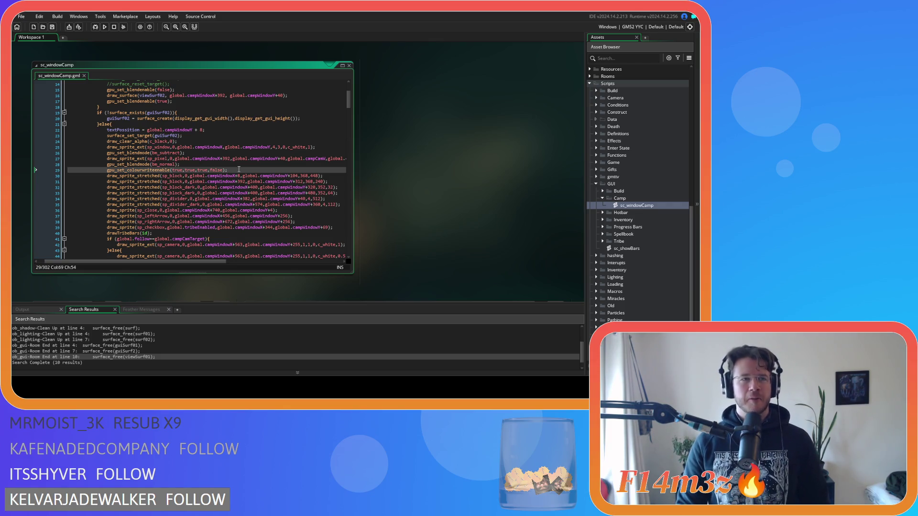
{"action": "left_click", "coordinate": [244, 188]}
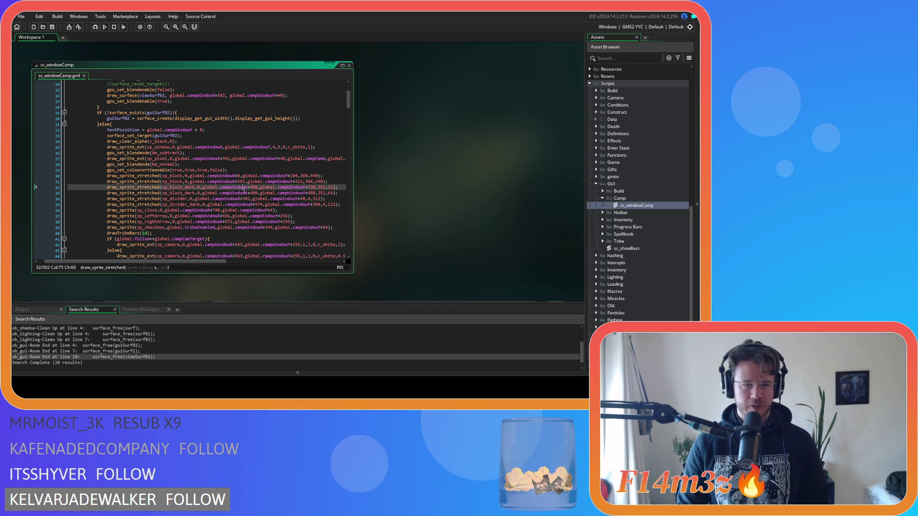
{"action": "key", "text": "Up"}
{"action": "key", "text": "Up"}
{"action": "key", "text": "End"}
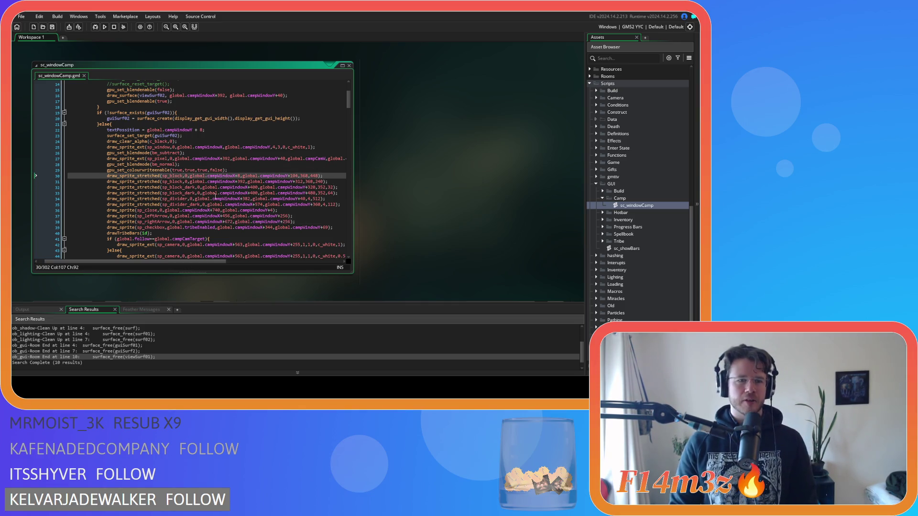
{"action": "left_click", "coordinate": [251, 164]}
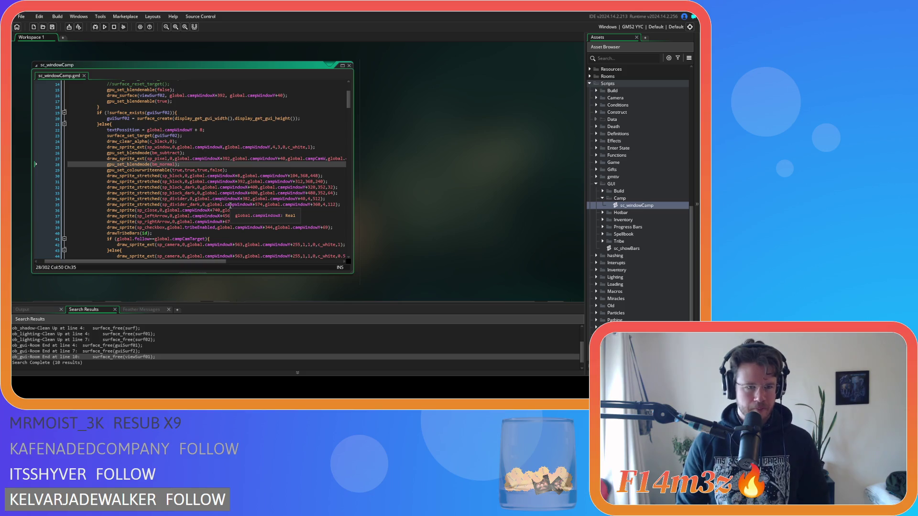
{"action": "scroll", "coordinate": [231, 206], "scroll_direction": "down", "scroll_amount": 1}
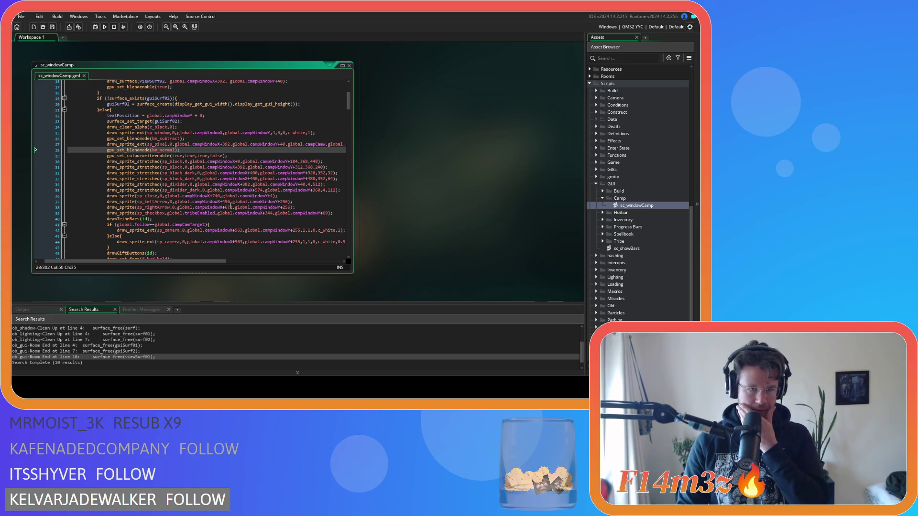
{"action": "scroll", "coordinate": [231, 205], "scroll_direction": "down", "scroll_amount": 4}
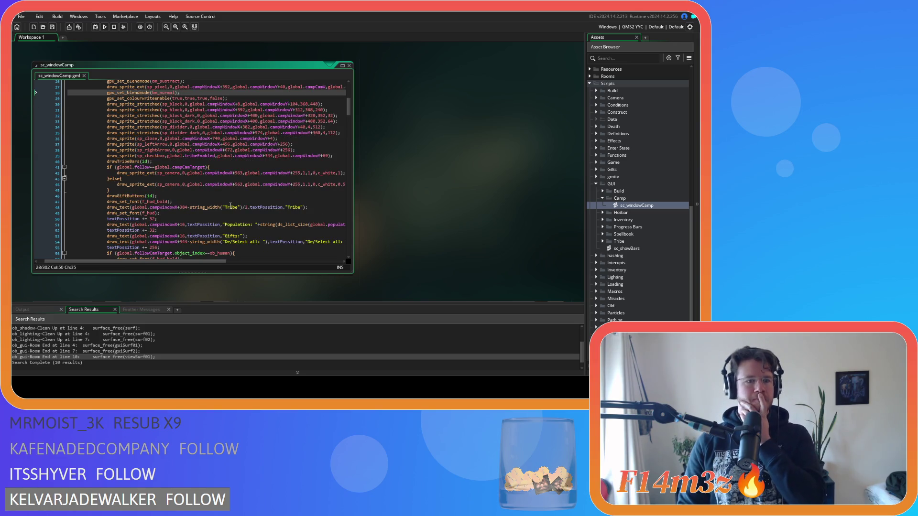
{"action": "left_click", "coordinate": [158, 162]}
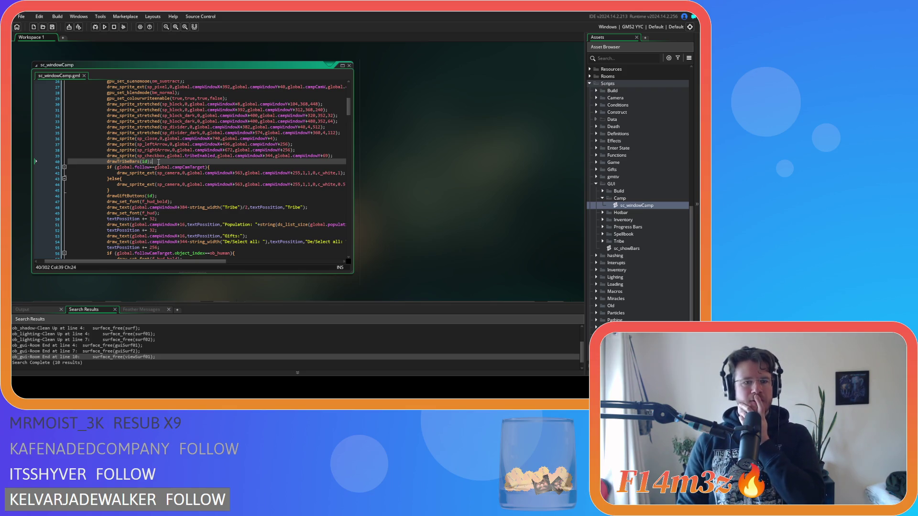
{"action": "key", "text": "F12"}
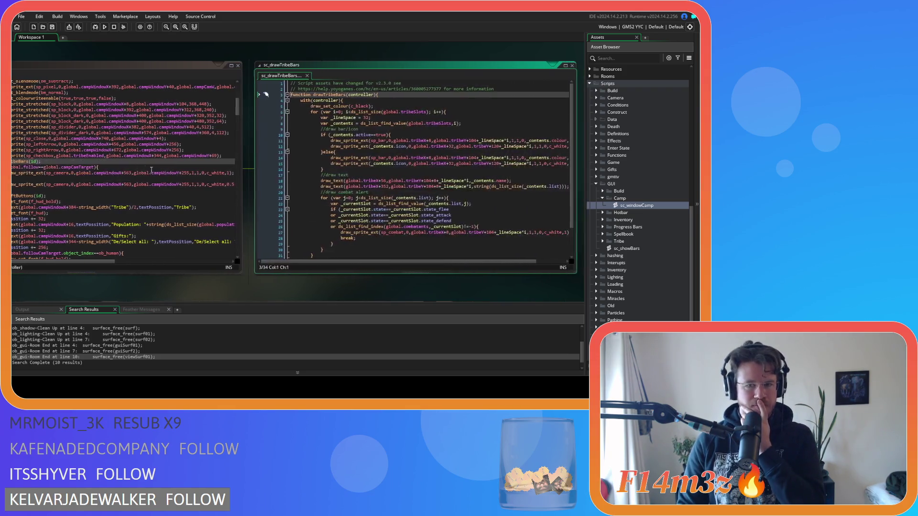
{"action": "left_click", "coordinate": [305, 76]}
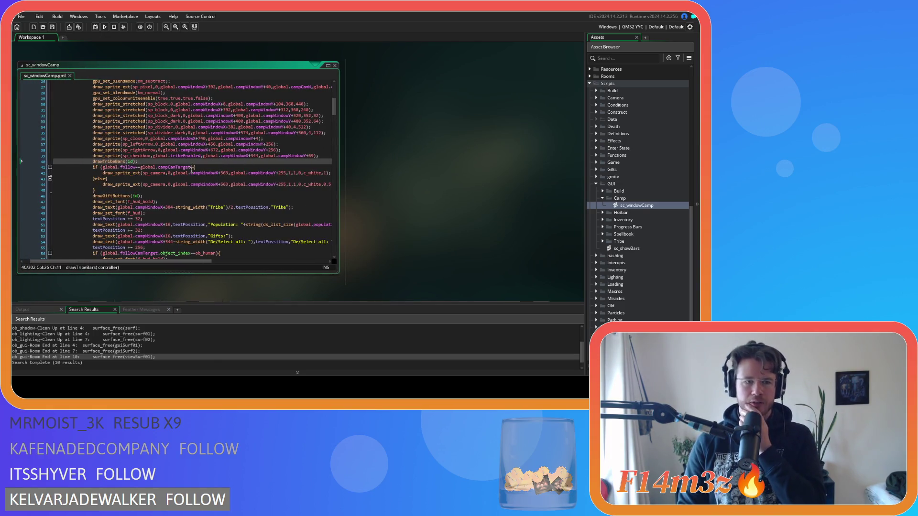
- Look over the drawTribeBars, f_hud_bold, drawGiftButtons and camera sprite lines
{"action": "left_click", "coordinate": [180, 167]}
{"action": "left_click", "coordinate": [93, 162], "text": "shift"}
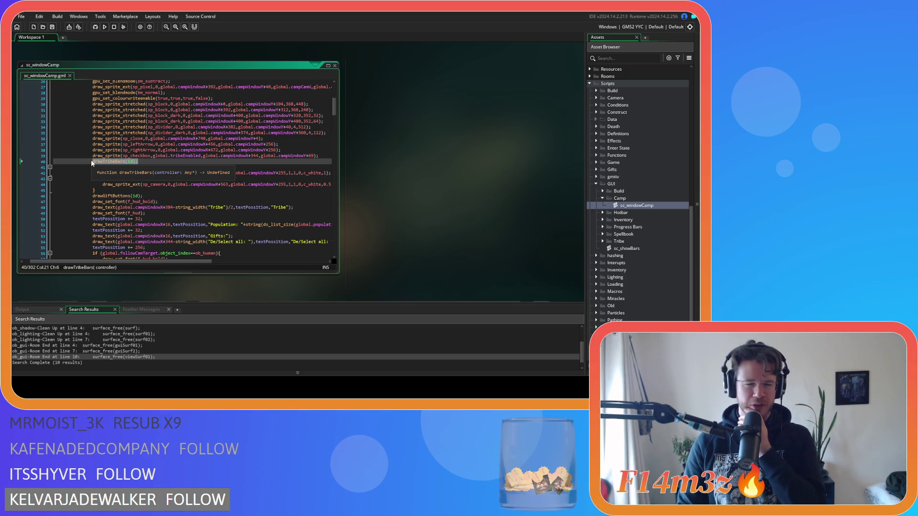
{"action": "left_click", "coordinate": [147, 161]}
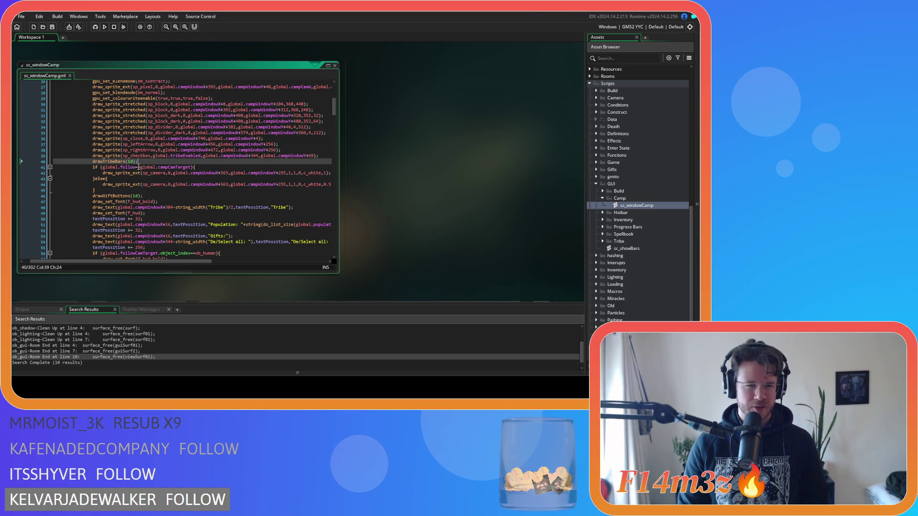
{"action": "left_click", "coordinate": [153, 201]}
{"action": "left_click", "coordinate": [153, 195]}
{"action": "left_click", "coordinate": [138, 184]}
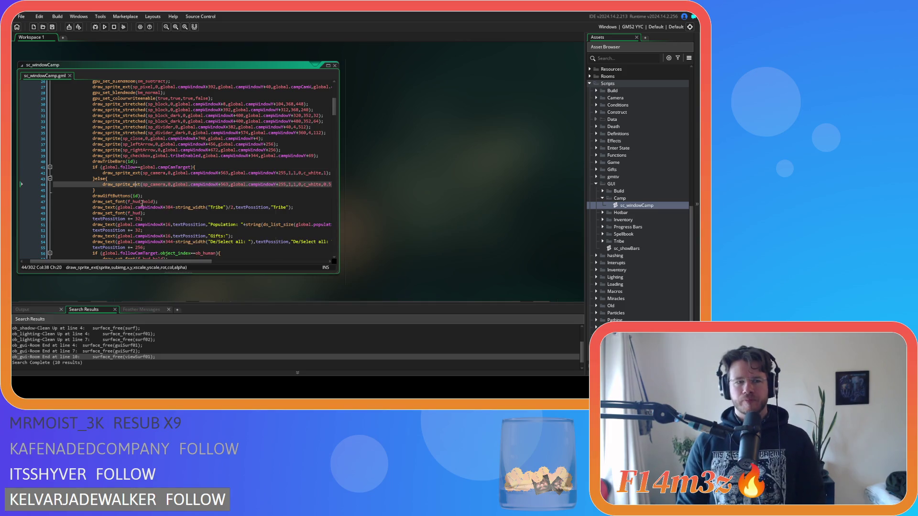
{"action": "key", "text": "Down"}
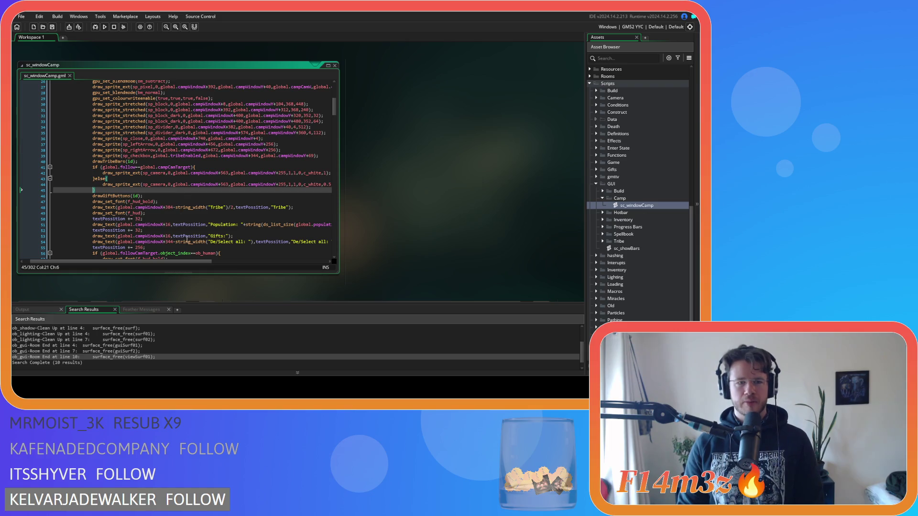
{"action": "left_click_drag", "start_coordinate": [181, 261], "coordinate": [201, 261]}
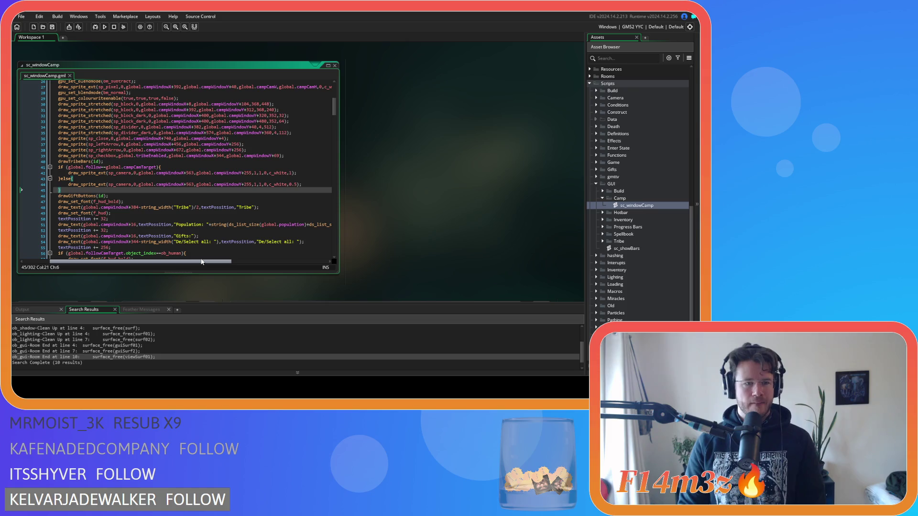
{"action": "left_click_drag", "start_coordinate": [201, 261], "coordinate": [175, 262]}
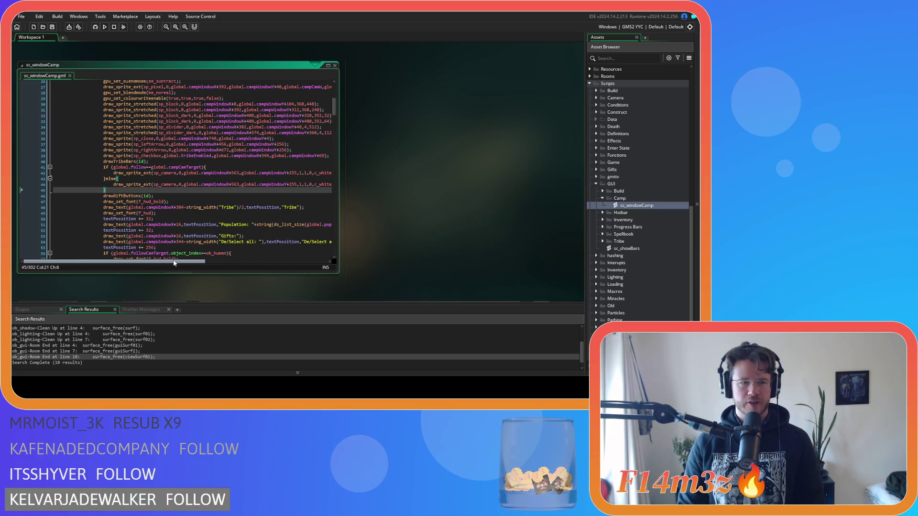
- Delete the drawGiftButtons(id) call line
{"action": "scroll", "coordinate": [208, 221], "scroll_direction": "up", "scroll_amount": 3}
{"action": "scroll", "coordinate": [208, 220], "scroll_direction": "down", "scroll_amount": 2}
{"action": "scroll", "coordinate": [208, 220], "scroll_direction": "down", "scroll_amount": 9}
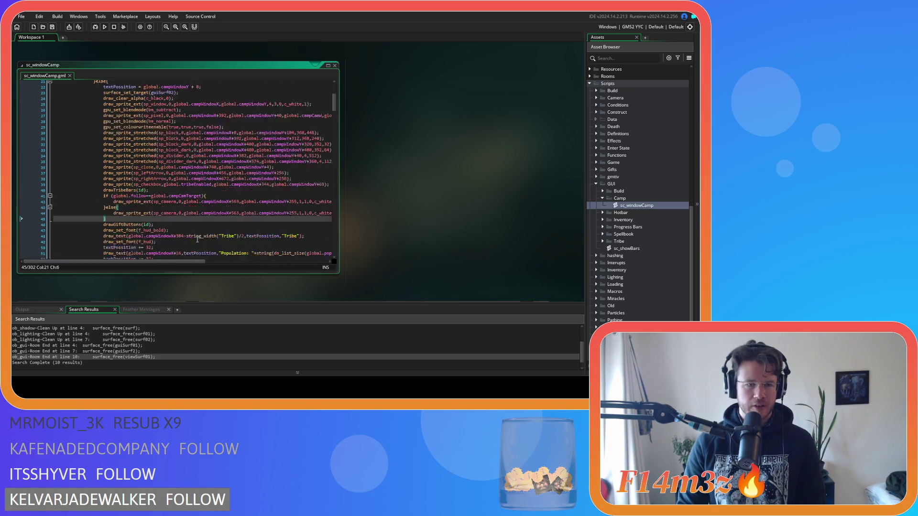
{"action": "scroll", "coordinate": [197, 239], "scroll_direction": "down", "scroll_amount": 9}
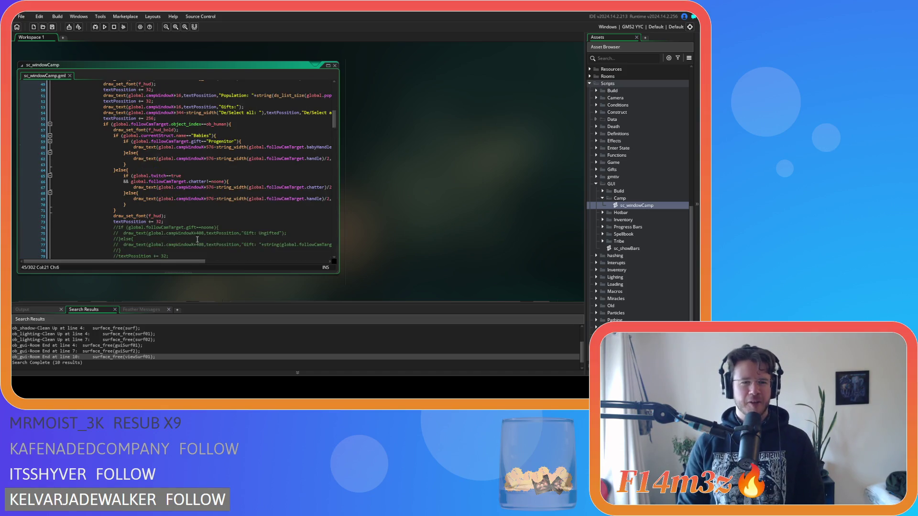
{"action": "scroll", "coordinate": [197, 239], "scroll_direction": "down", "scroll_amount": 8}
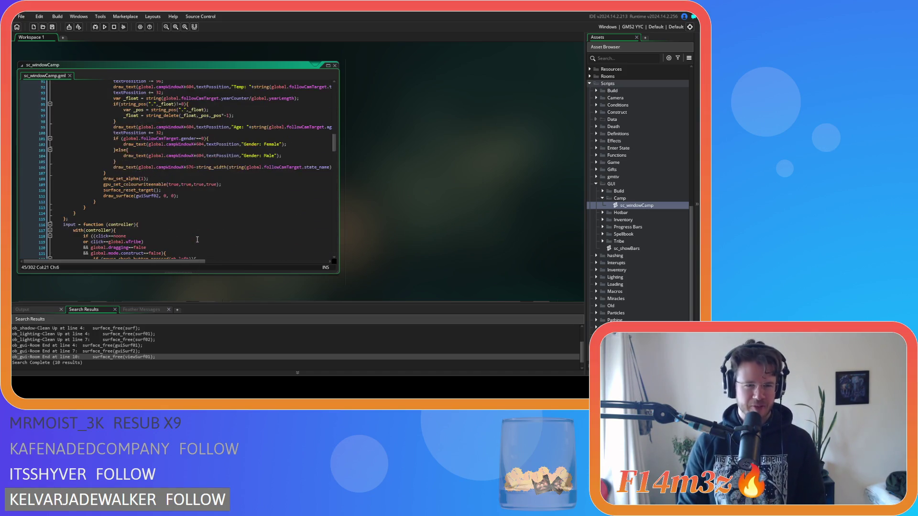
{"action": "scroll", "coordinate": [197, 239], "scroll_direction": "up", "scroll_amount": 20}
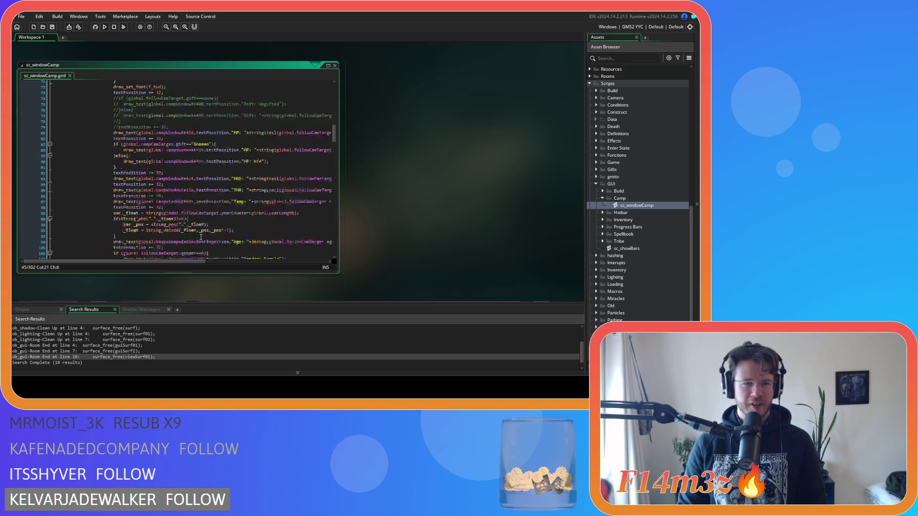
{"action": "scroll", "coordinate": [201, 237], "scroll_direction": "down", "scroll_amount": 6}
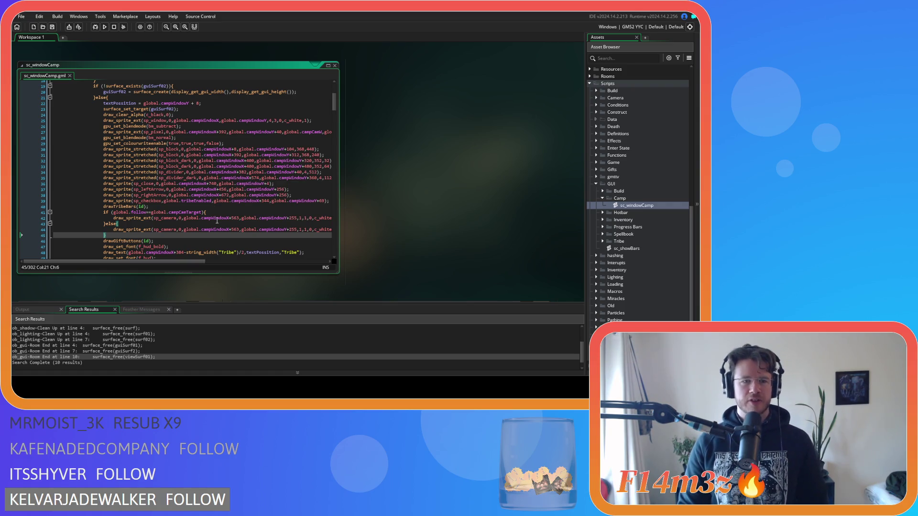
{"action": "scroll", "coordinate": [217, 220], "scroll_direction": "down", "scroll_amount": 2}
{"action": "left_click_drag", "start_coordinate": [154, 198], "coordinate": [106, 193]}
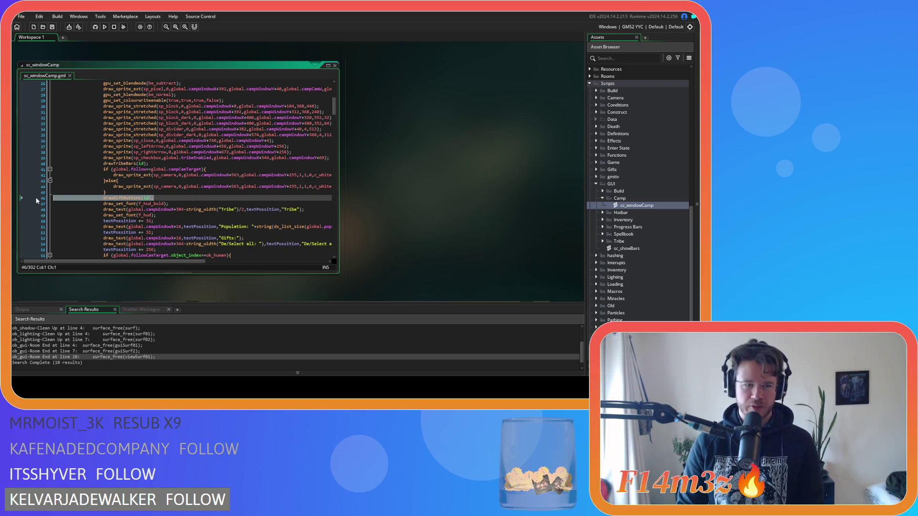
{"action": "key", "text": "BackSpace"}
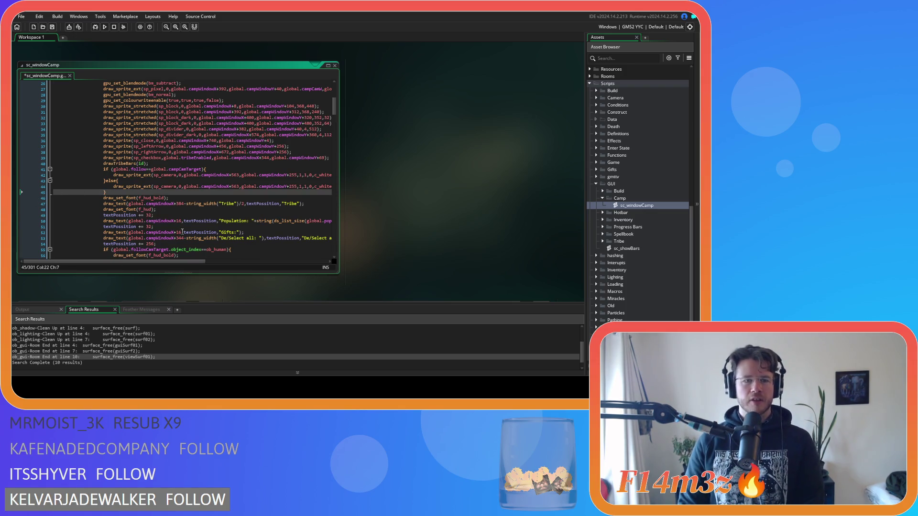
- Delete the sp_checkbox draw_sprite line on line 39
{"action": "left_click", "coordinate": [195, 158]}
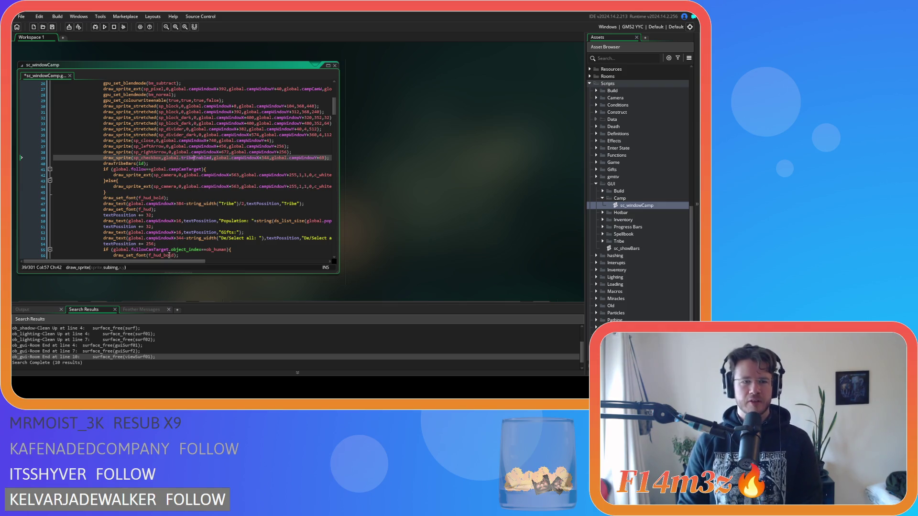
{"action": "mouse_move", "coordinate": [169, 256]}
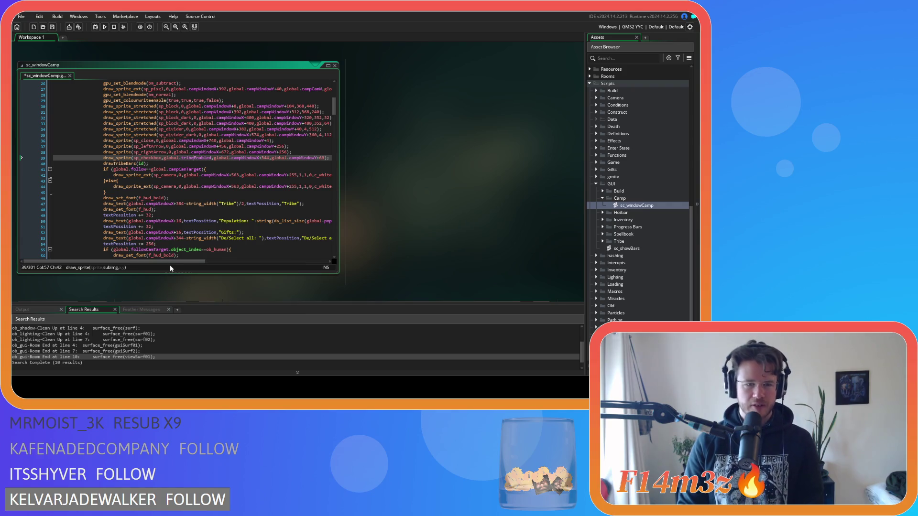
{"action": "left_click_drag", "start_coordinate": [172, 262], "coordinate": [226, 260]}
{"action": "left_click_drag", "start_coordinate": [262, 158], "coordinate": [16, 156]}
{"action": "key", "text": "BackSpace"}
{"action": "key", "text": "BackSpace"}
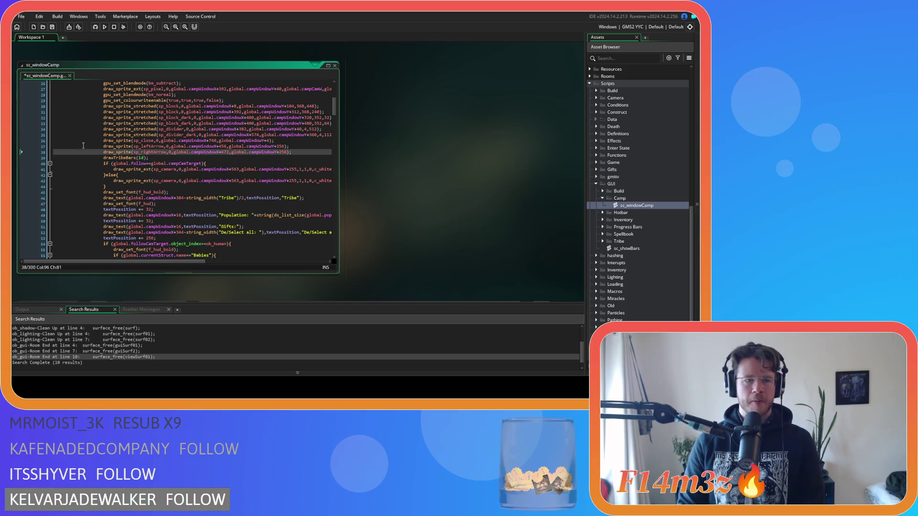
- Delete the sp_divider_dark draw_sprite_stretched line on line 35
{"action": "mouse_move", "coordinate": [146, 141]}
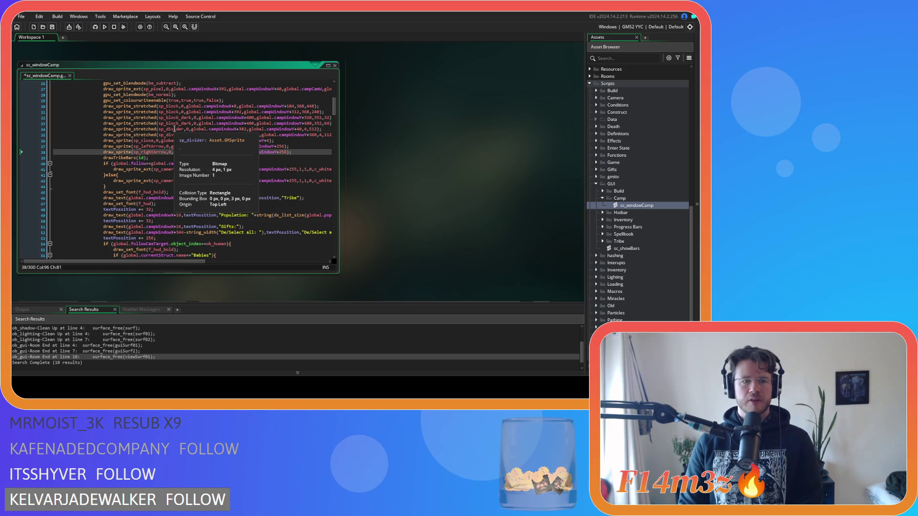
{"action": "left_click", "coordinate": [290, 135]}
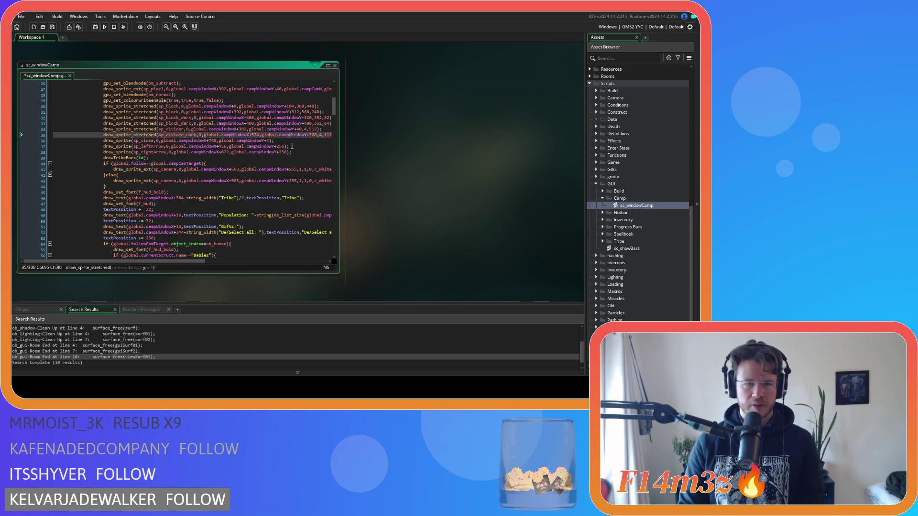
{"action": "scroll", "coordinate": [238, 177], "scroll_direction": "right", "scroll_amount": 5}
{"action": "key", "text": "shift+Home"}
{"action": "key", "text": "Delete"}
{"action": "key", "text": "BackSpace"}
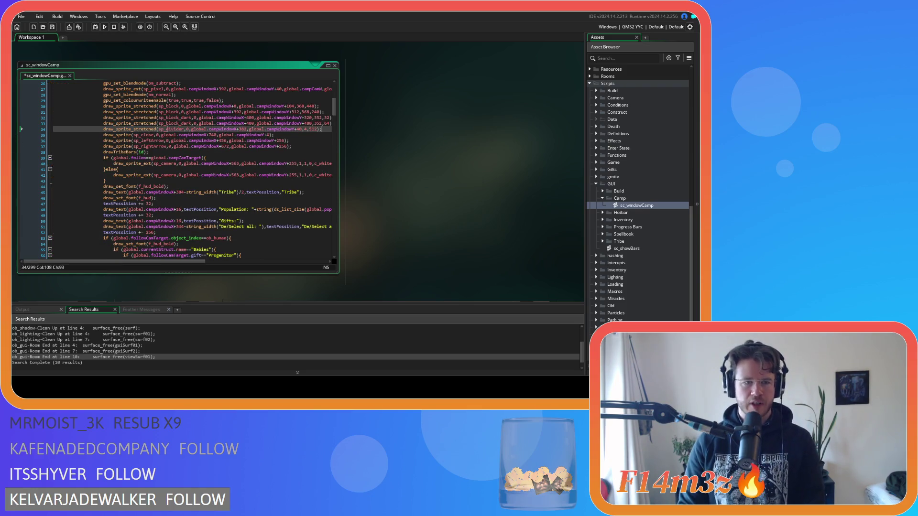
{"action": "mouse_move", "coordinate": [169, 130]}
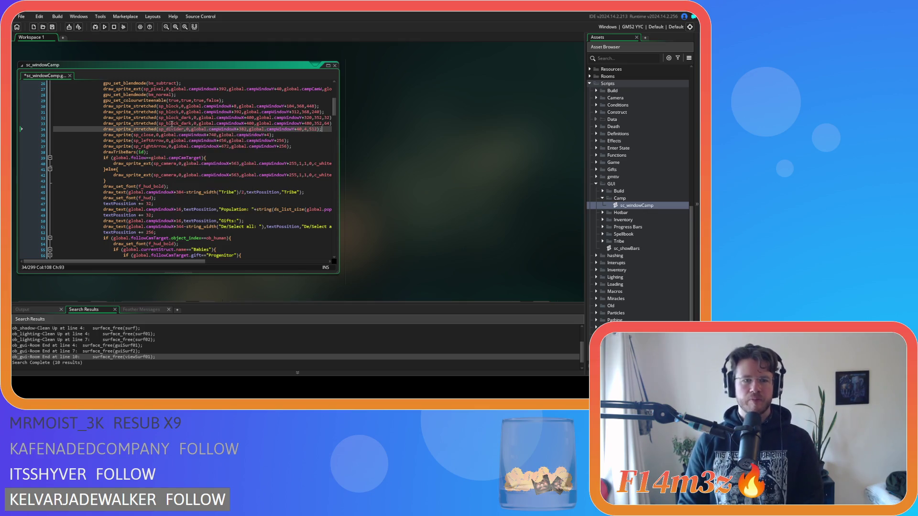
{"action": "left_click_drag", "start_coordinate": [178, 262], "coordinate": [199, 263]}
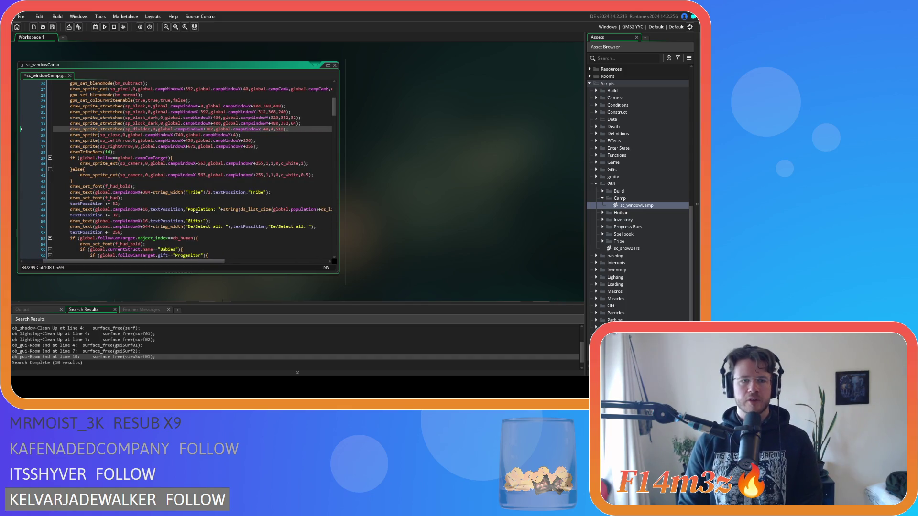
- Delete the redundant line 33 and save the script
{"action": "left_click_drag", "start_coordinate": [291, 126], "coordinate": [38, 128]}
{"action": "key", "text": "BackSpace"}
{"action": "key", "text": "BackSpace"}
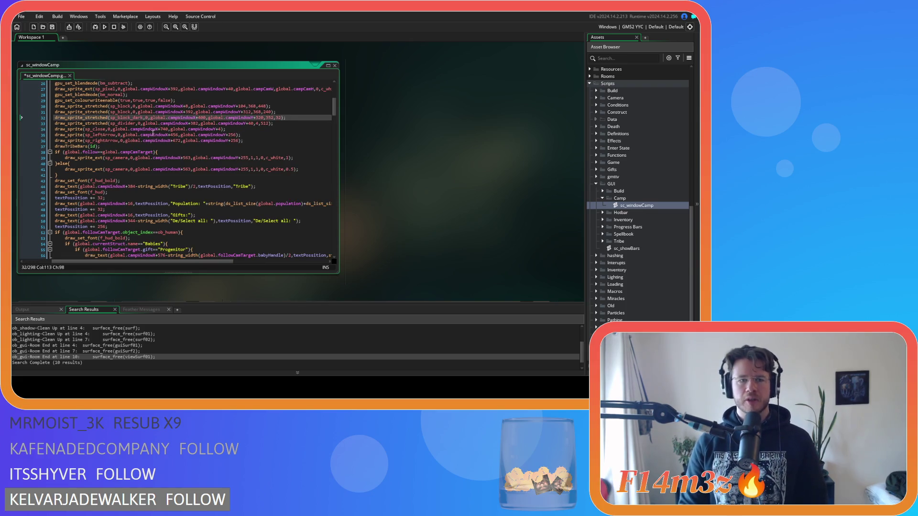
{"action": "key", "text": "ctrl+s"}
- Review the sp_block call on line 31 and the window title drawing code
{"action": "left_click", "coordinate": [151, 112]}
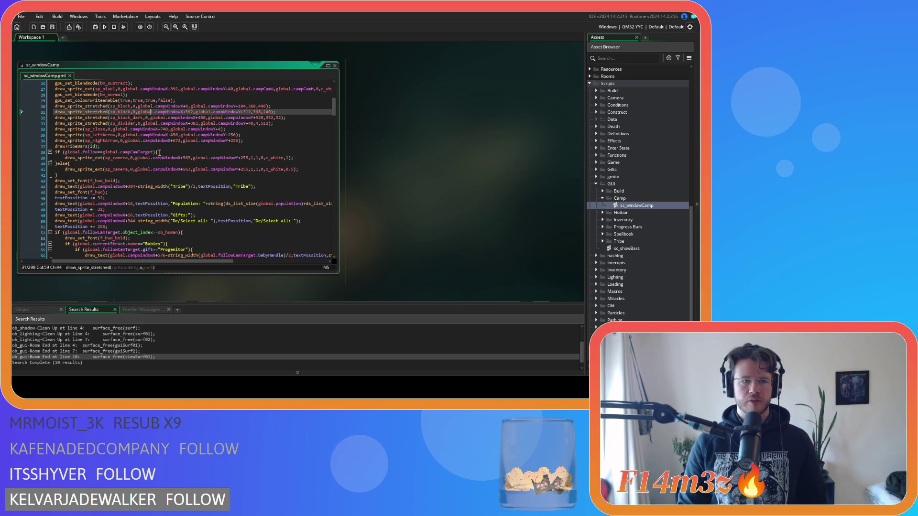
{"action": "scroll", "coordinate": [95, 260], "scroll_direction": "left", "scroll_amount": 2}
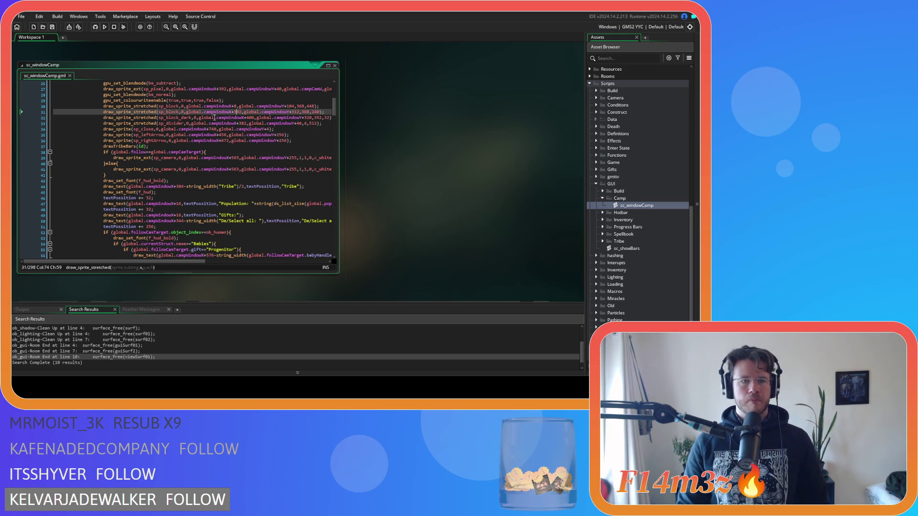
{"action": "mouse_move", "coordinate": [170, 106]}
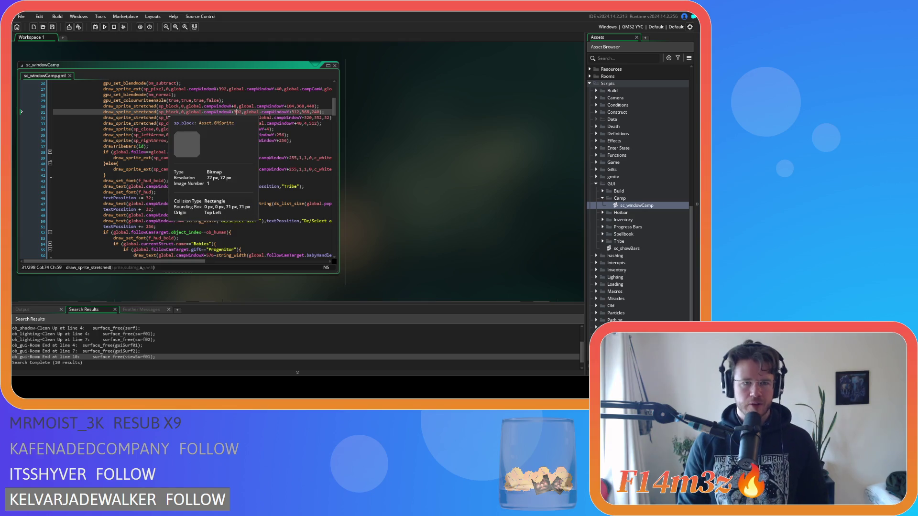
{"action": "scroll", "coordinate": [197, 168], "scroll_direction": "down", "scroll_amount": 1}
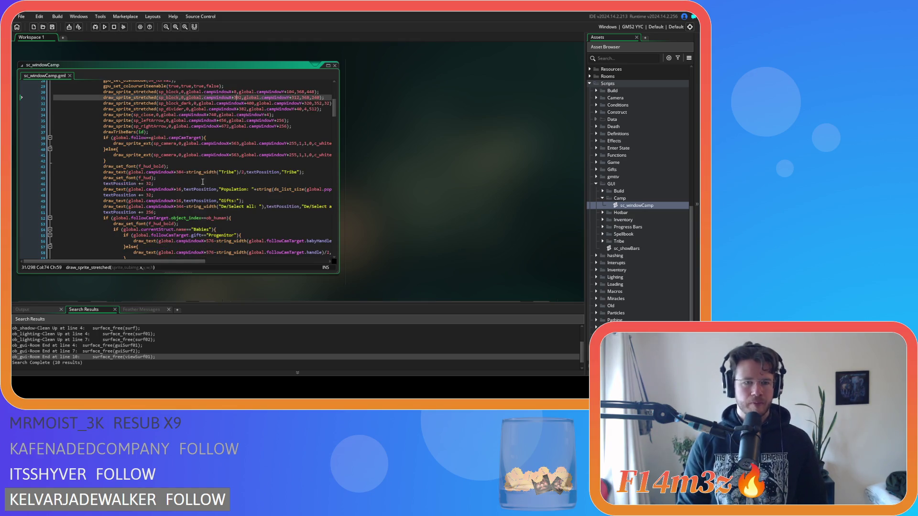
{"action": "scroll", "coordinate": [202, 182], "scroll_direction": "down", "scroll_amount": 2}
{"action": "left_click", "coordinate": [206, 132]}
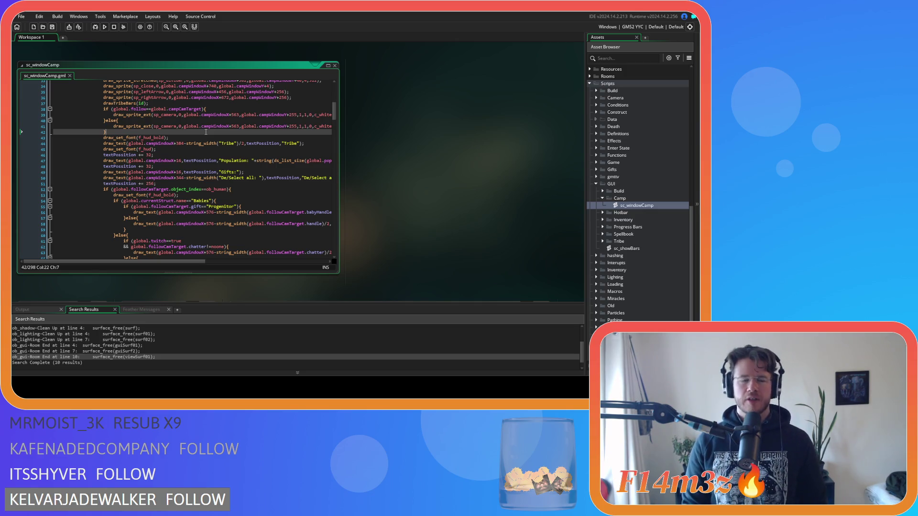
{"action": "left_click", "coordinate": [185, 136]}
- Replace both "Tribe" strings in the heading with "Camp" and save
{"action": "left_click", "coordinate": [176, 132]}
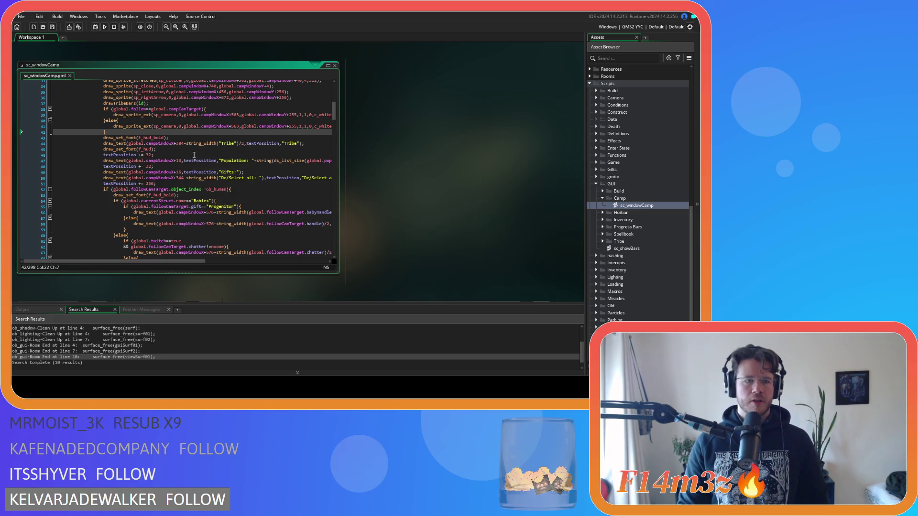
{"action": "left_click", "coordinate": [235, 143]}
{"action": "type", "text": "Camp"}
{"action": "double_click", "coordinate": [286, 143]}
{"action": "type", "text": "Camp"}
{"action": "left_click", "coordinate": [239, 156]}
{"action": "key", "text": "ctrl+s"}
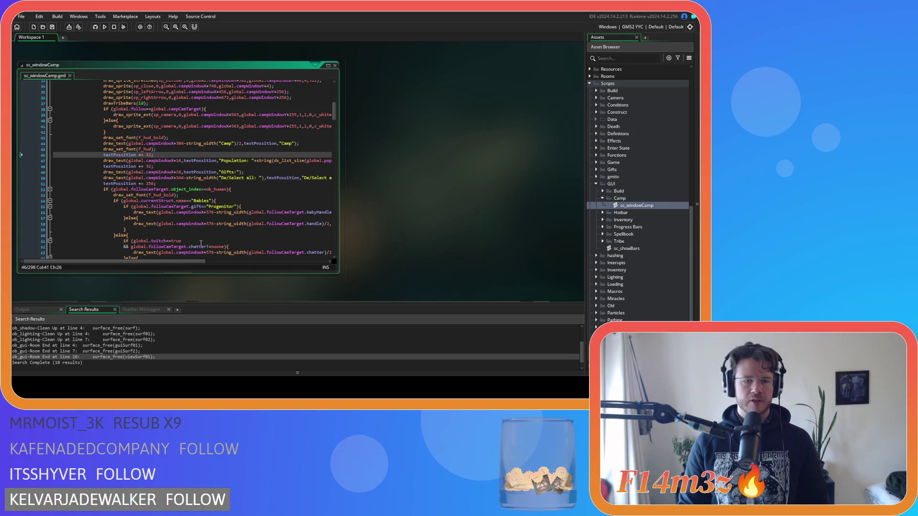
- Change the Population label on line 47 to "Constructs" and save
{"action": "mouse_move", "coordinate": [196, 261]}
{"action": "left_mouse_down"}
{"action": "mouse_move", "coordinate": [262, 285]}
{"action": "mouse_move", "coordinate": [302, 283]}
{"action": "mouse_move", "coordinate": [248, 274]}
{"action": "mouse_move", "coordinate": [311, 283]}
{"action": "mouse_move", "coordinate": [240, 270]}
{"action": "left_mouse_up"}
{"action": "left_click", "coordinate": [170, 161]}
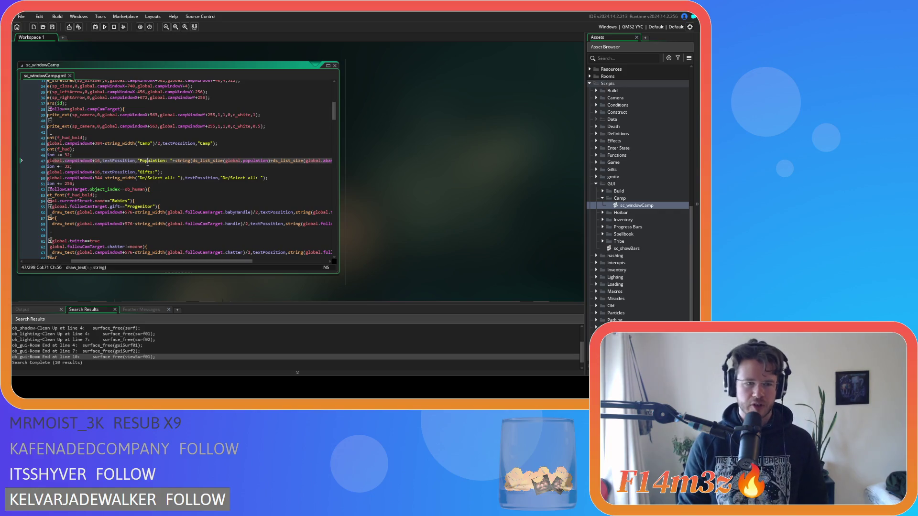
{"action": "type", "text": "Camp"}
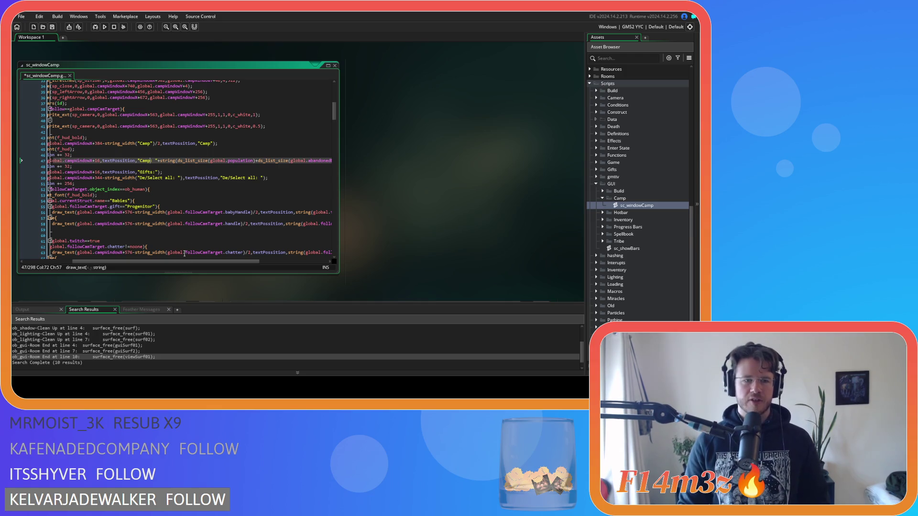
{"action": "key", "text": "BackSpace"}
{"action": "key", "text": "BackSpace"}
{"action": "key", "text": "BackSpace"}
{"action": "type", "text": "onstructs"}
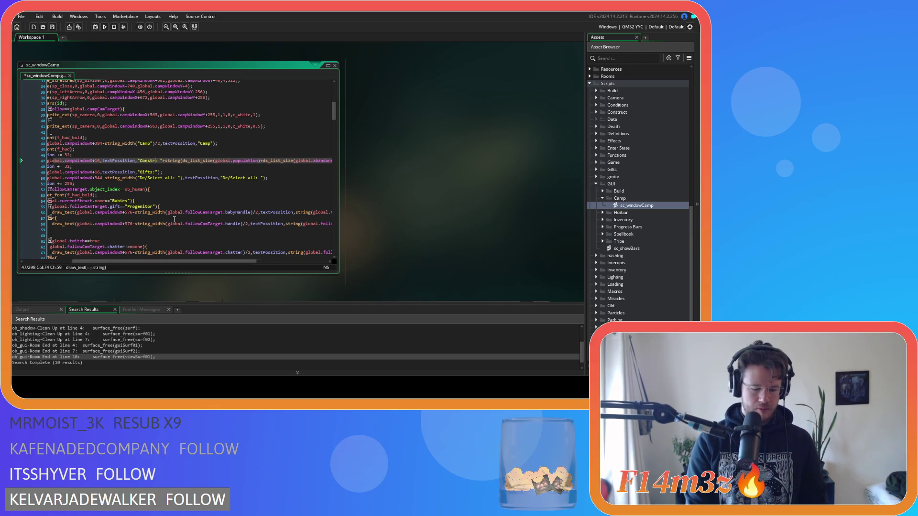
{"action": "left_click_drag", "start_coordinate": [185, 261], "coordinate": [223, 261]}
{"action": "double_click", "coordinate": [82, 161]}
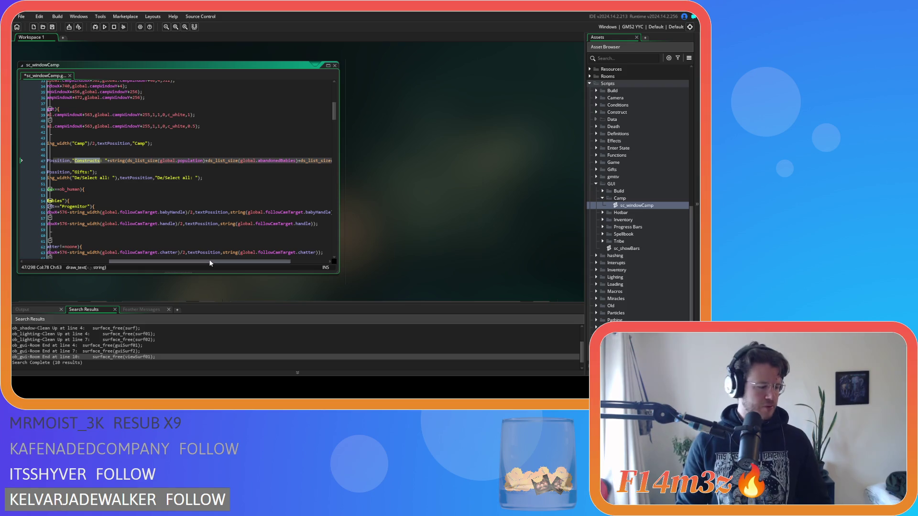
{"action": "mouse_move", "coordinate": [211, 262]}
{"action": "left_mouse_down"}
{"action": "mouse_move", "coordinate": [269, 266]}
{"action": "mouse_move", "coordinate": [180, 258]}
{"action": "mouse_move", "coordinate": [297, 262]}
{"action": "left_mouse_up"}
{"action": "left_click", "coordinate": [182, 161]}
{"action": "key", "text": "ctrl+s"}
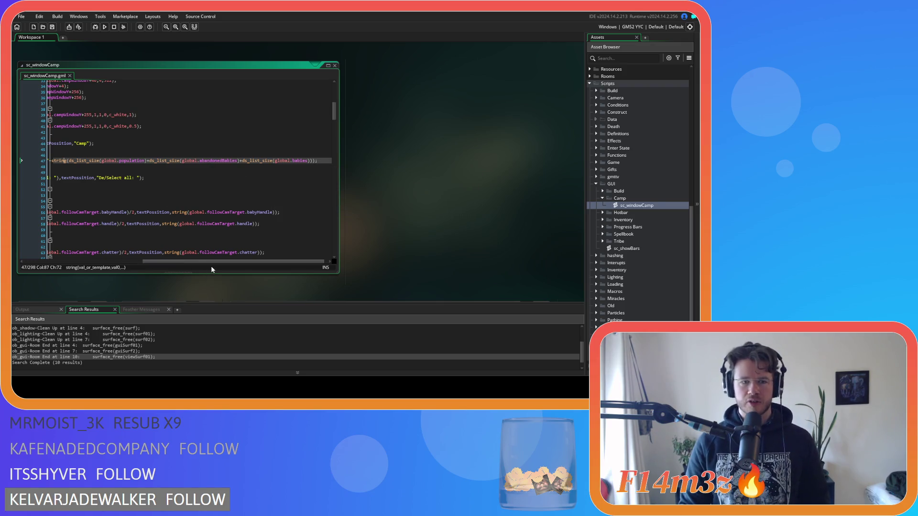
- Remove the population count so line 47 ends with "Constructs: "); and save
{"action": "mouse_move", "coordinate": [188, 259]}
{"action": "left_mouse_down"}
{"action": "mouse_move", "coordinate": [308, 268]}
{"action": "mouse_move", "coordinate": [260, 263]}
{"action": "mouse_move", "coordinate": [269, 263]}
{"action": "left_mouse_up"}
{"action": "left_click", "coordinate": [258, 158]}
{"action": "left_click_drag", "start_coordinate": [114, 153], "coordinate": [348, 156]}
{"action": "key", "text": "BackSpace"}
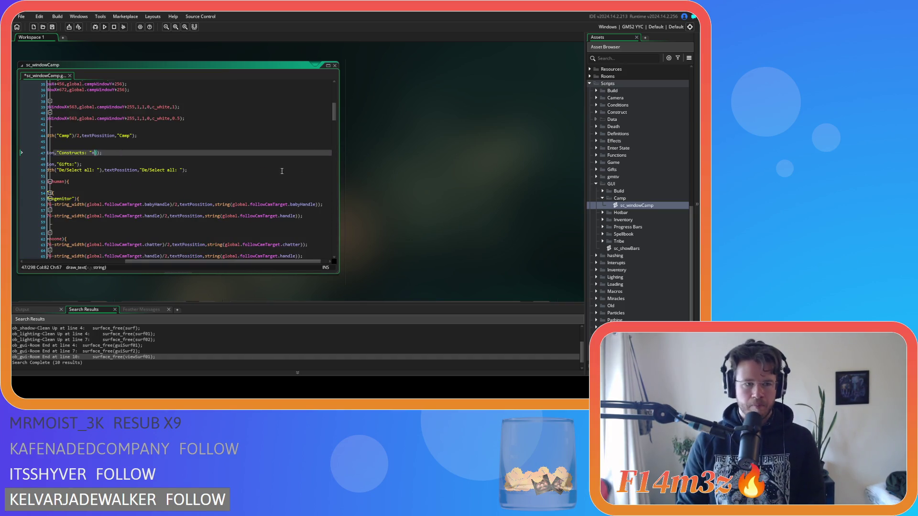
{"action": "key", "text": "Delete"}
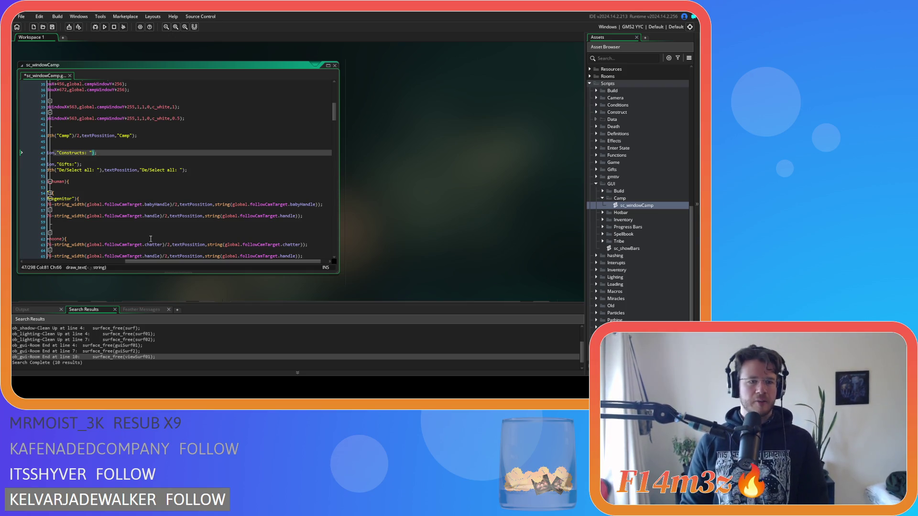
{"action": "left_click_drag", "start_coordinate": [154, 262], "coordinate": [52, 262]}
{"action": "type", "text": ");"}
{"action": "key", "text": "ctrl+s"}
- Select the word Gifts on the following text line
{"action": "left_click", "coordinate": [252, 153]}
{"action": "left_click", "coordinate": [288, 152]}
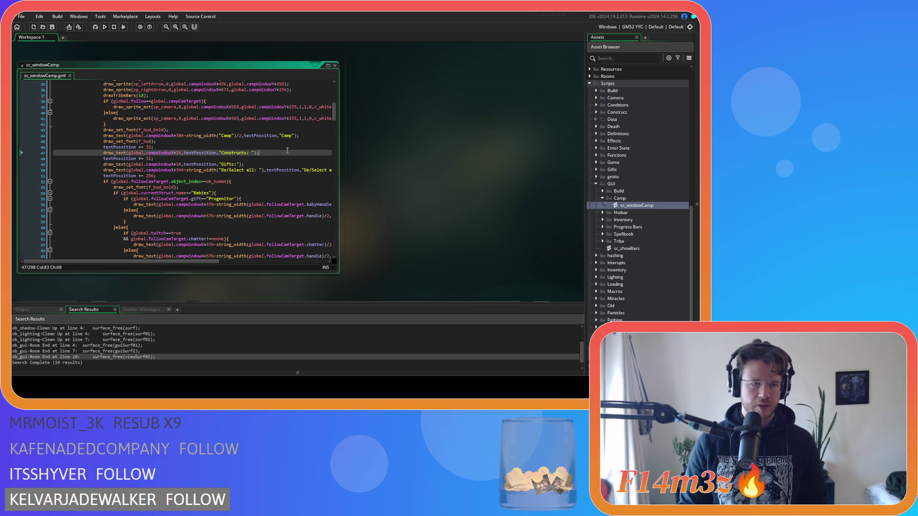
{"action": "left_click", "coordinate": [168, 164]}
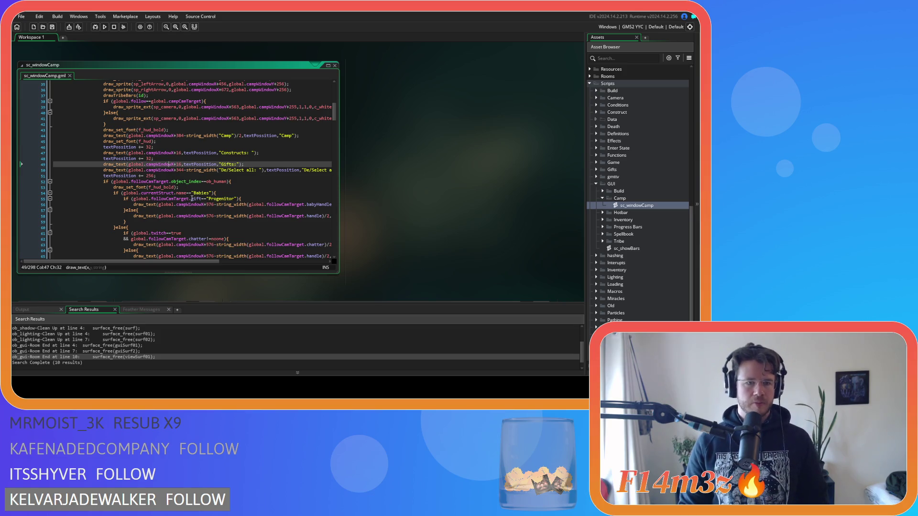
{"action": "double_click", "coordinate": [228, 165]}
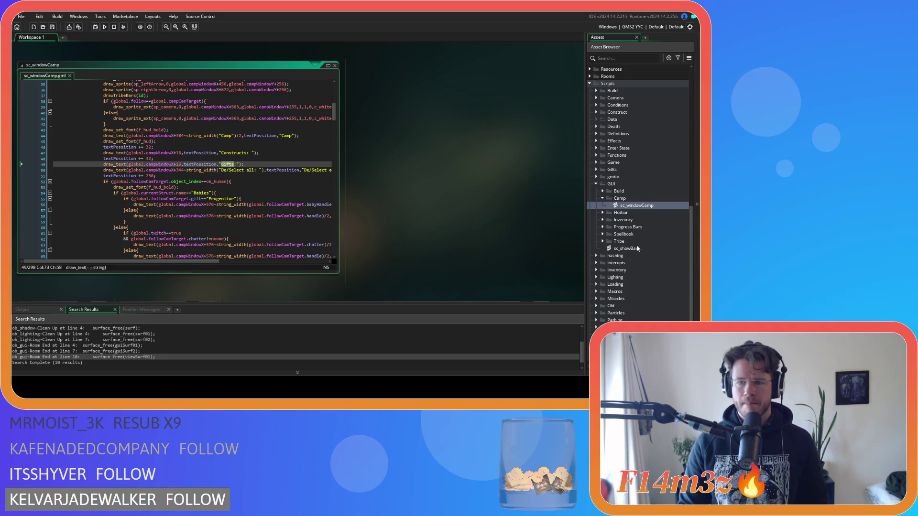
- Open sc_windowTribe from GUI > Tribe, change "Gifts" to "Followers" on line 53, and close it
{"action": "scroll", "coordinate": [637, 249], "scroll_direction": "down", "scroll_amount": 3}
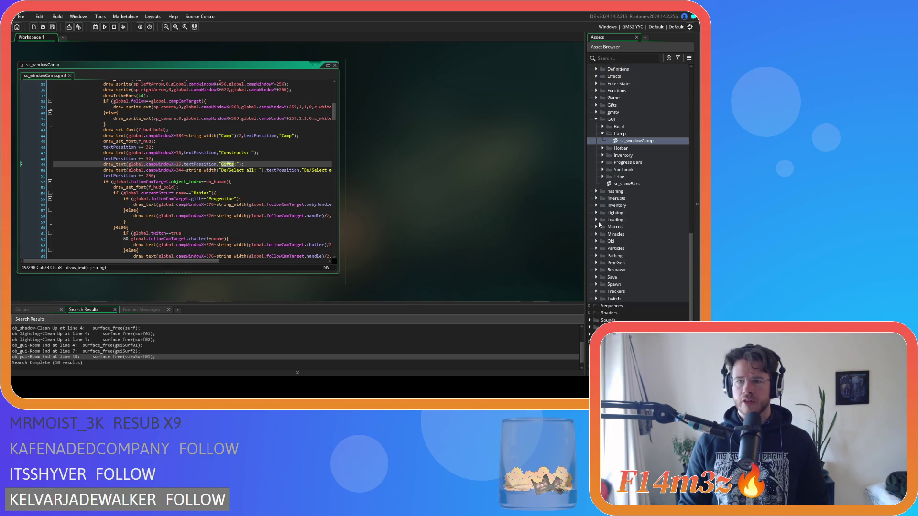
{"action": "left_click", "coordinate": [610, 177]}
{"action": "left_click", "coordinate": [603, 177]}
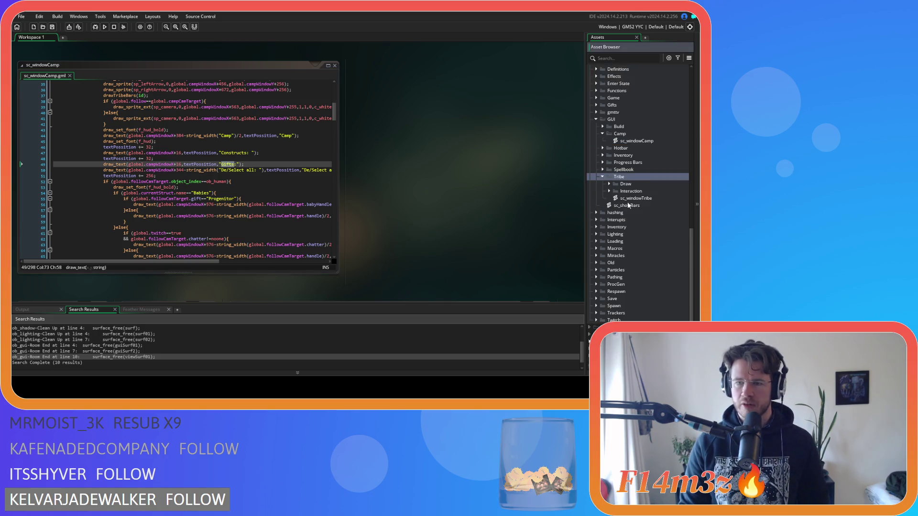
{"action": "double_click", "coordinate": [636, 198]}
{"action": "scroll", "coordinate": [192, 161], "scroll_direction": "down", "scroll_amount": 3}
{"action": "scroll", "coordinate": [192, 161], "scroll_direction": "down", "scroll_amount": 2}
{"action": "double_click", "coordinate": [216, 165]}
{"action": "type", "text": "Followers"}
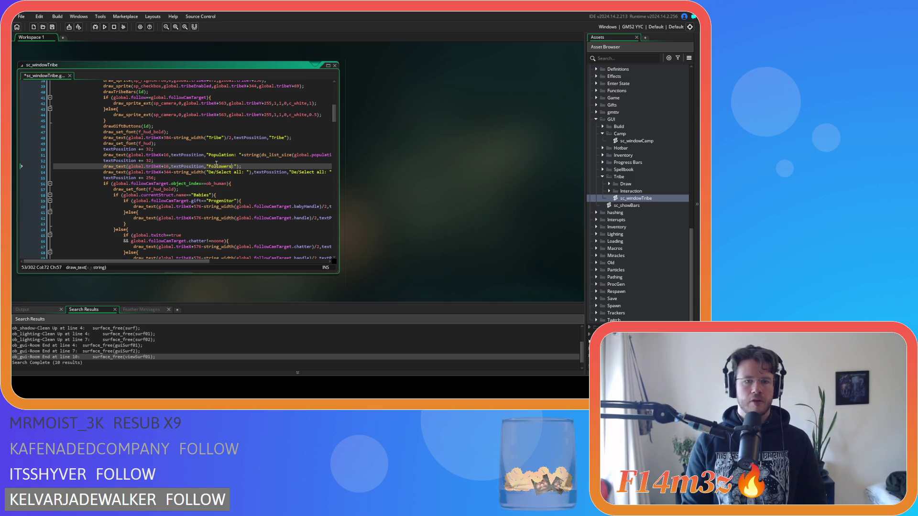
{"action": "left_click", "coordinate": [335, 65]}
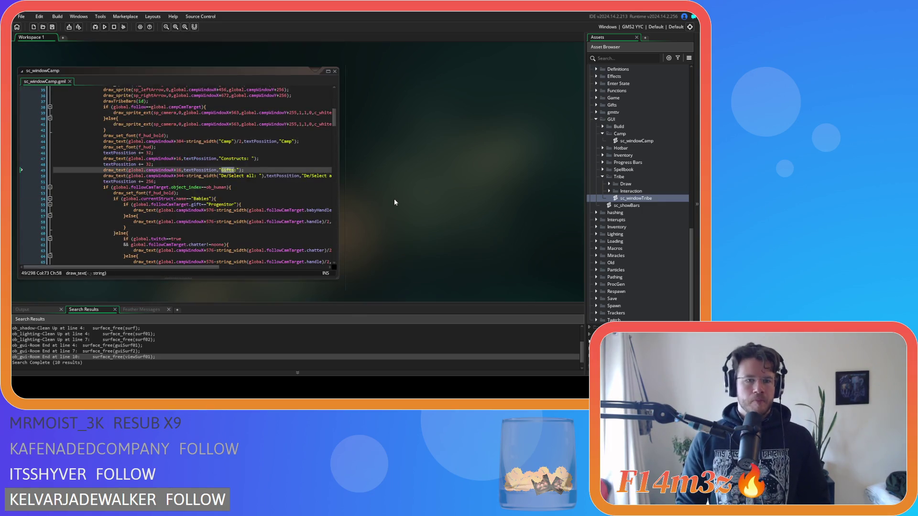
- Delete the De/Select all text line on line 50
{"action": "left_click", "coordinate": [209, 188]}
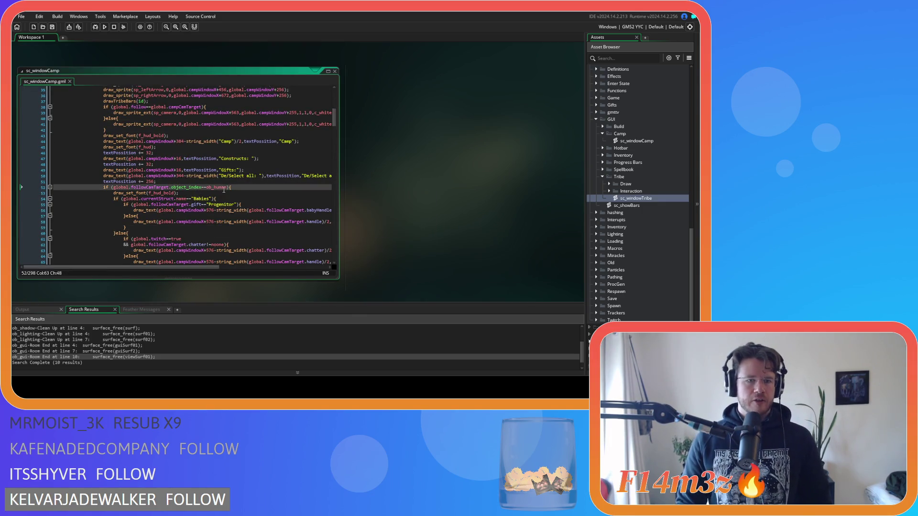
{"action": "left_click_drag", "start_coordinate": [180, 267], "coordinate": [192, 267]}
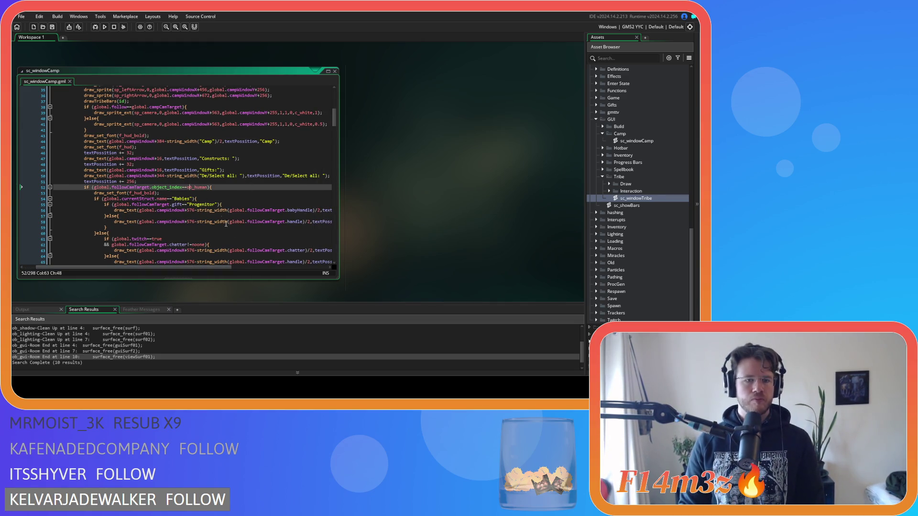
{"action": "left_click_drag", "start_coordinate": [207, 267], "coordinate": [269, 269]}
{"action": "left_click", "coordinate": [246, 175]}
{"action": "left_click_drag", "start_coordinate": [247, 176], "coordinate": [14, 177]}
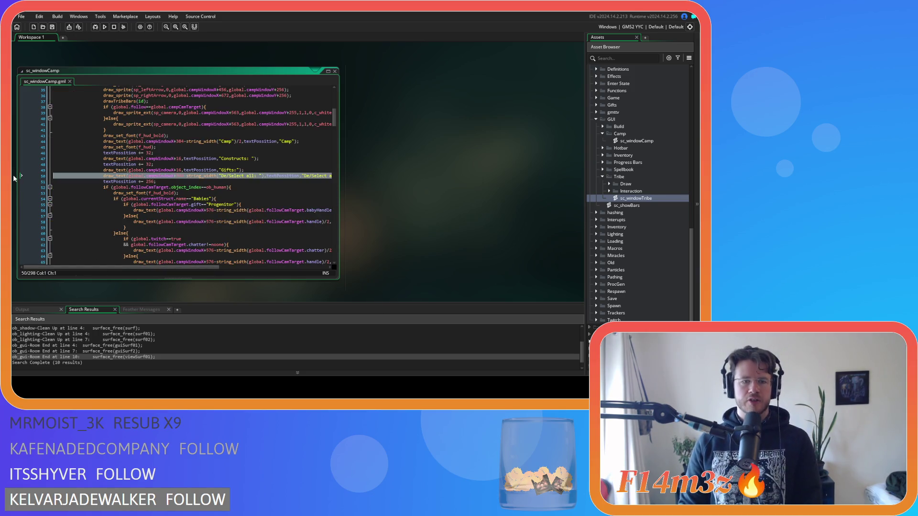
{"action": "key", "text": "BackSpace"}
{"action": "key", "text": "BackSpace"}
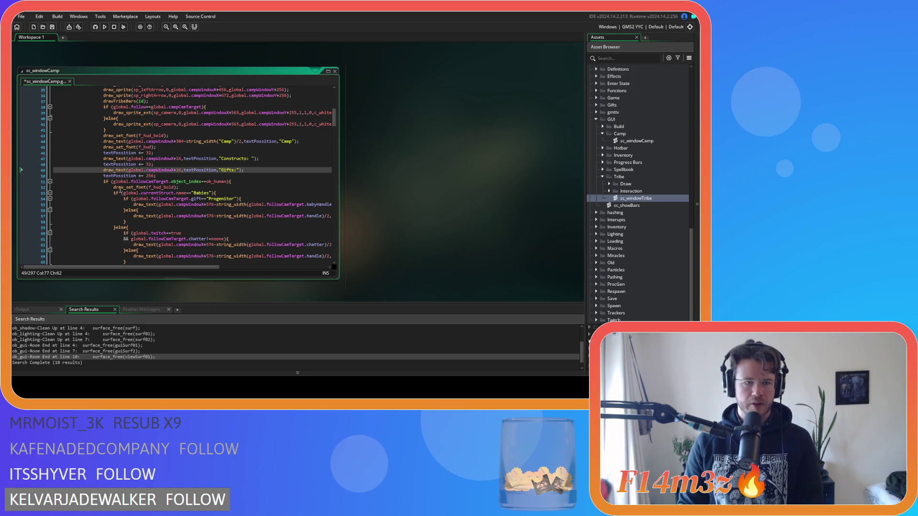
- Save sc_windowCamp and move down to the followCamTarget condition line
{"action": "left_click", "coordinate": [231, 183]}
{"action": "key", "text": "Up"}
{"action": "key", "text": "ctrl+s"}
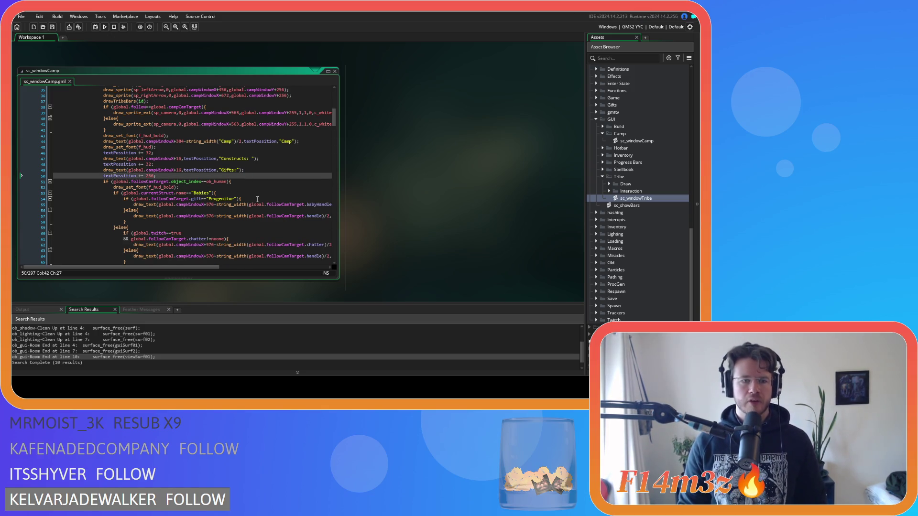
{"action": "scroll", "coordinate": [258, 199], "scroll_direction": "down", "scroll_amount": 1}
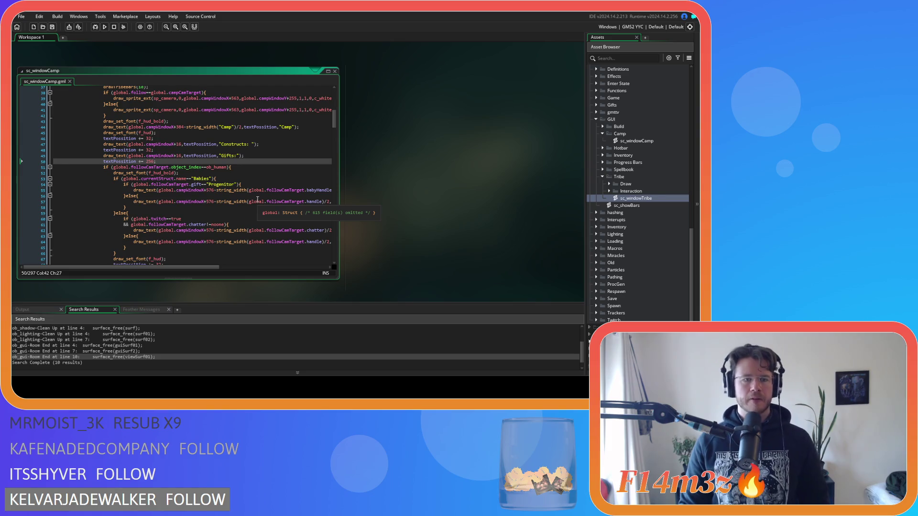
{"action": "scroll", "coordinate": [257, 200], "scroll_direction": "down", "scroll_amount": 1}
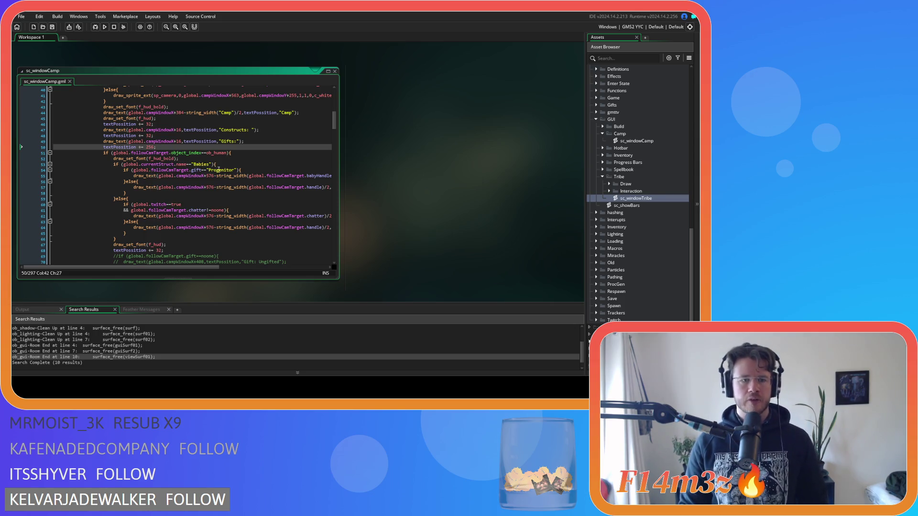
{"action": "left_click", "coordinate": [261, 158]}
{"action": "left_click", "coordinate": [259, 153]}
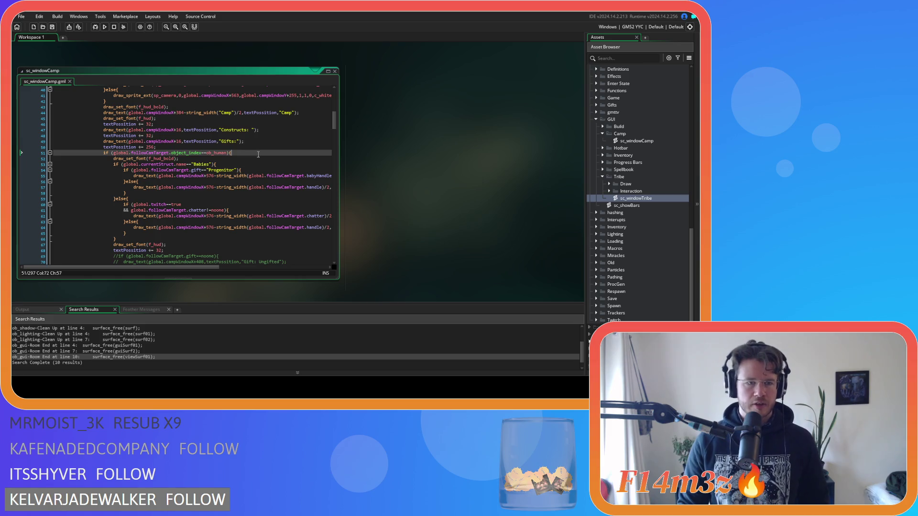
- Replace every whole-word followCamTarget with campCamTarget using Find and Replace
{"action": "double_click", "coordinate": [143, 152]}
{"action": "key", "text": "ctrl+f"}
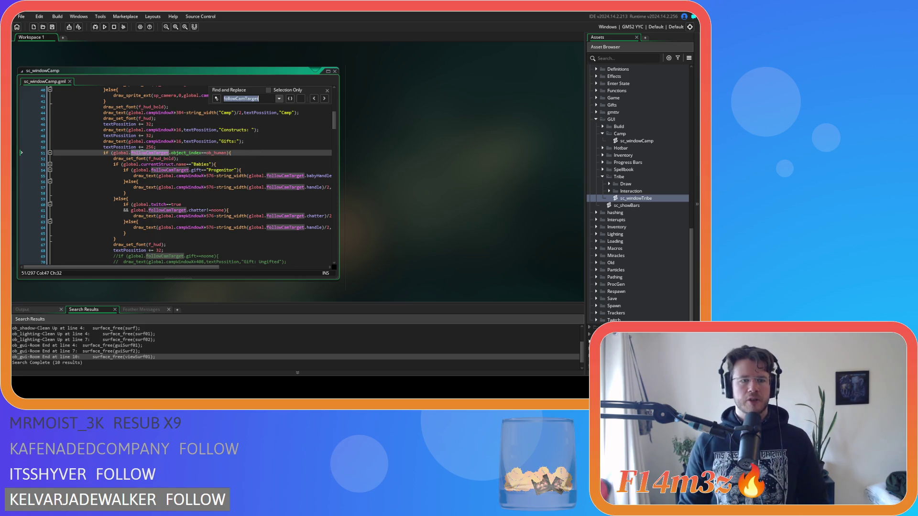
{"action": "left_click", "coordinate": [216, 98]}
{"action": "type", "text": "cam"}
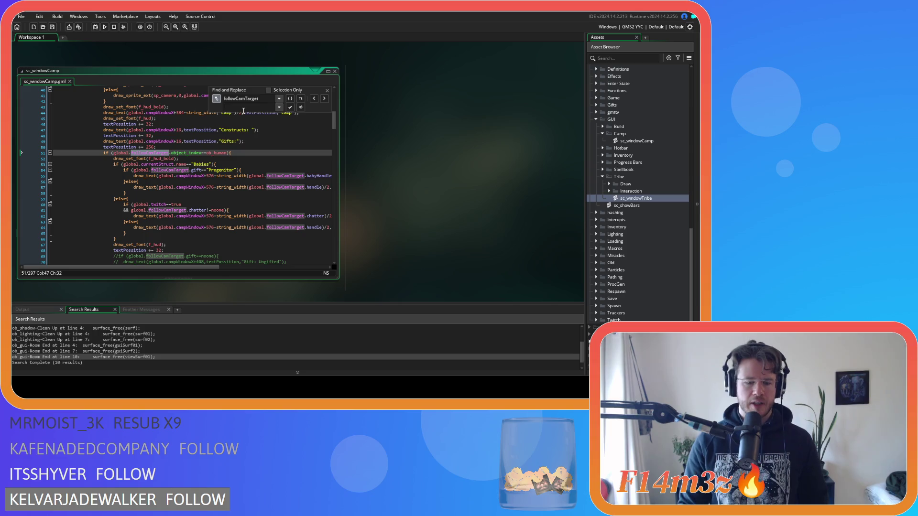
{"action": "type", "text": "pCamp"}
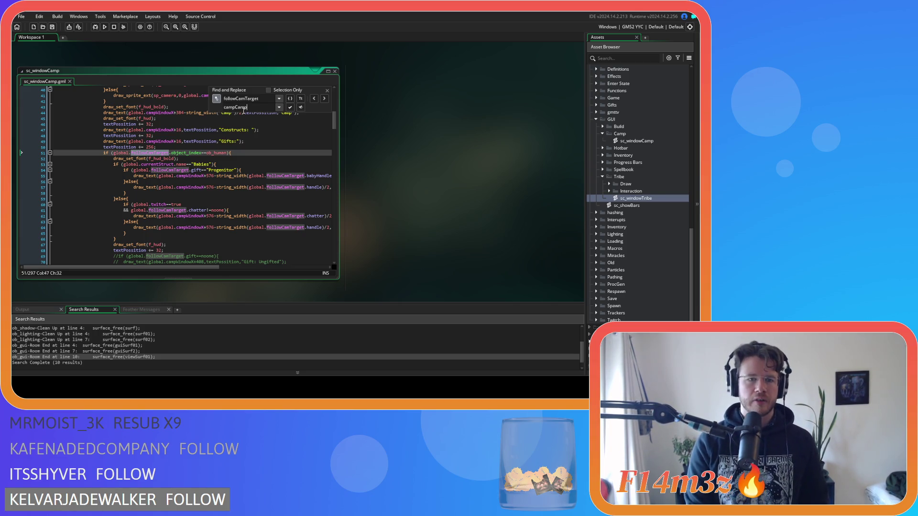
{"action": "key", "text": "BackSpace"}
{"action": "key", "text": "BackSpace"}
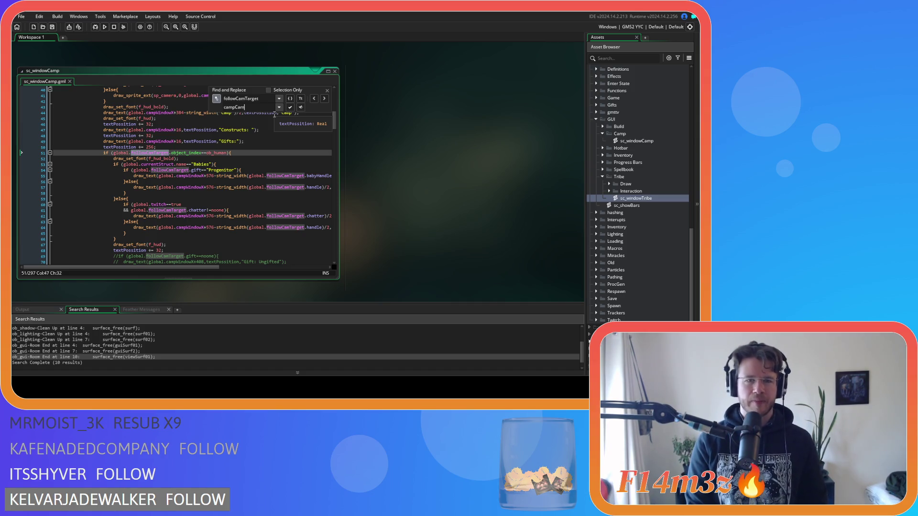
{"action": "type", "text": "Target"}
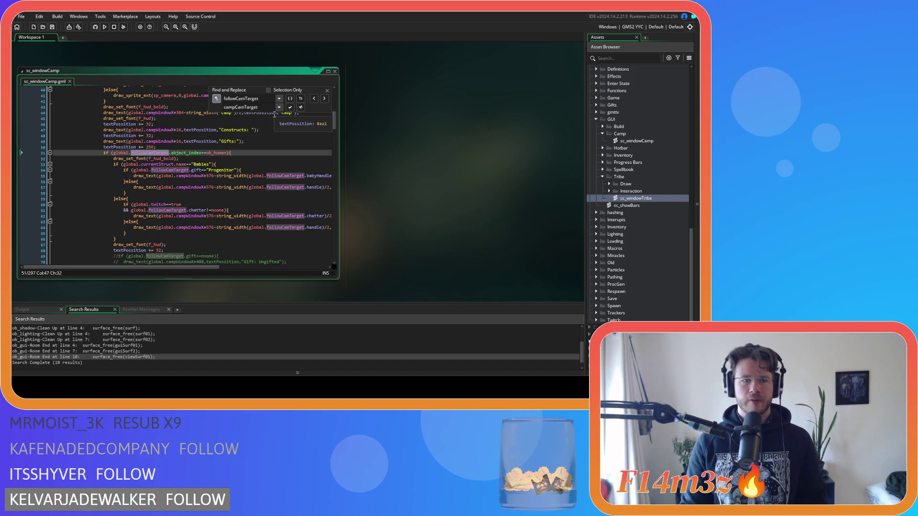
{"action": "left_click", "coordinate": [290, 99]}
{"action": "left_click", "coordinate": [301, 108]}
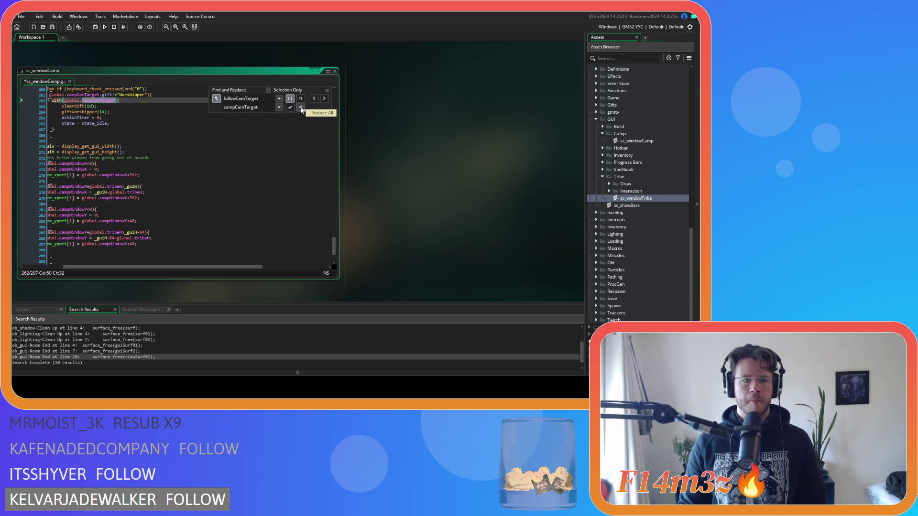
{"action": "left_click", "coordinate": [327, 90]}
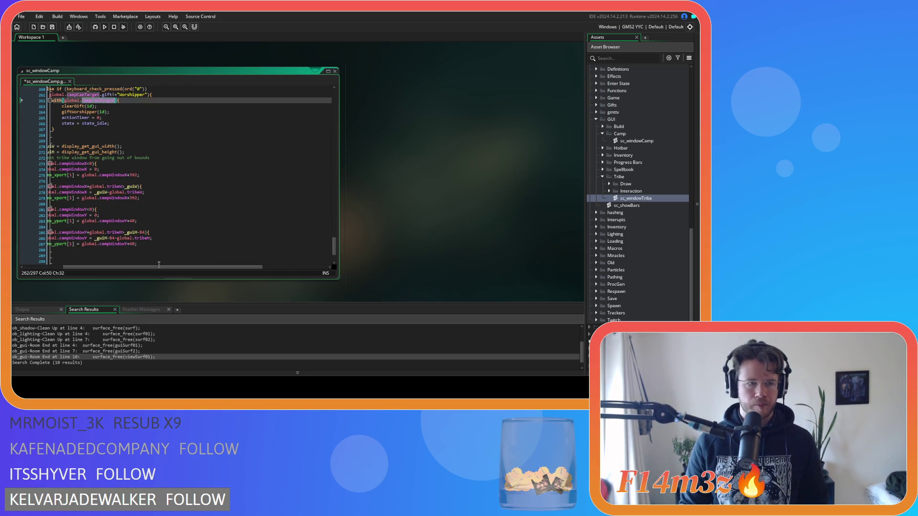
{"action": "scroll", "coordinate": [212, 177], "scroll_direction": "up", "scroll_amount": 15}
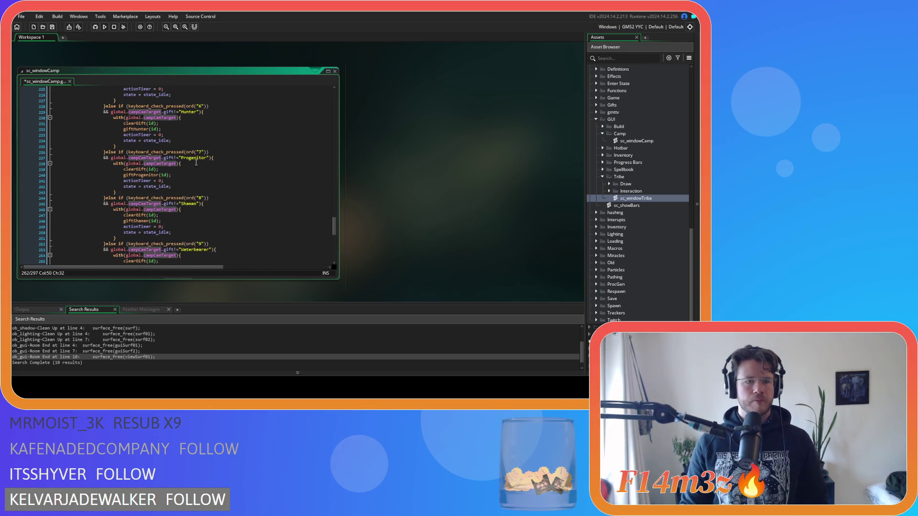
- Scroll up to the Shaman MP line and its "MP: N/A" else branch
{"action": "left_click_drag", "start_coordinate": [334, 216], "coordinate": [335, 134]}
{"action": "left_click", "coordinate": [254, 155]}
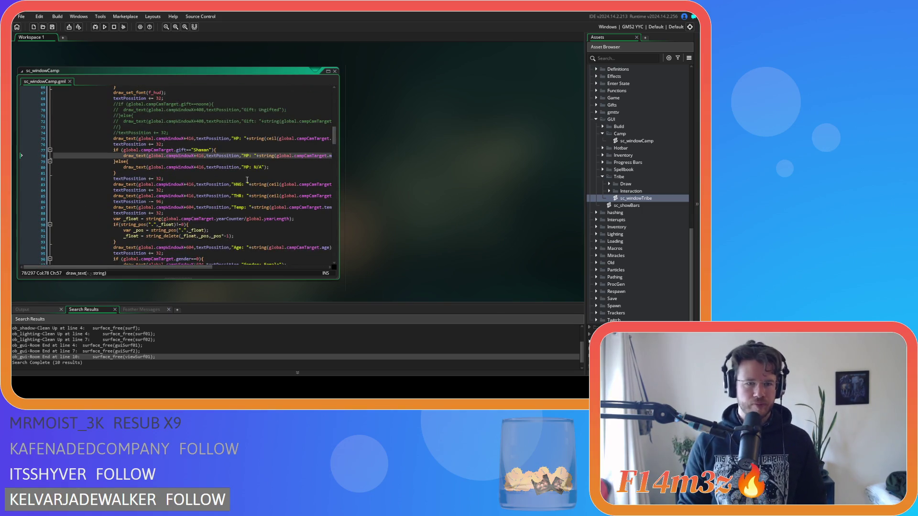
{"action": "left_click", "coordinate": [244, 172]}
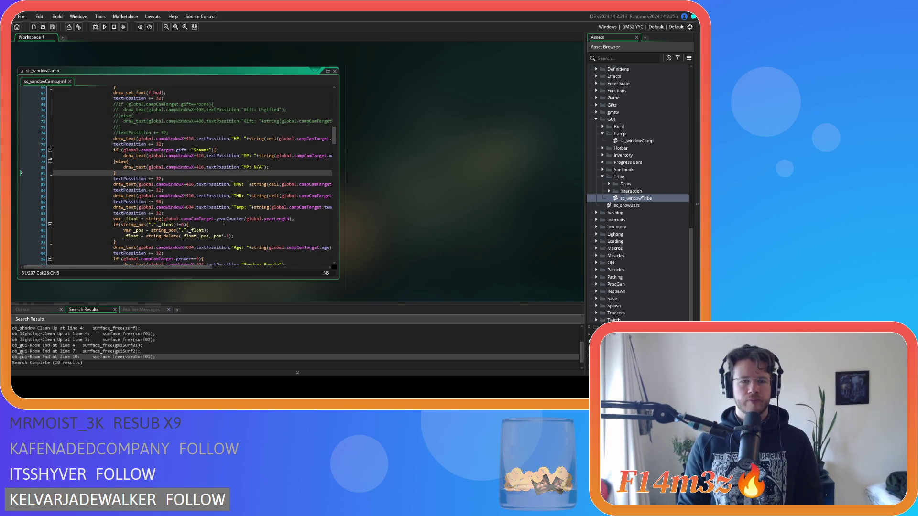
{"action": "left_click", "coordinate": [160, 161]}
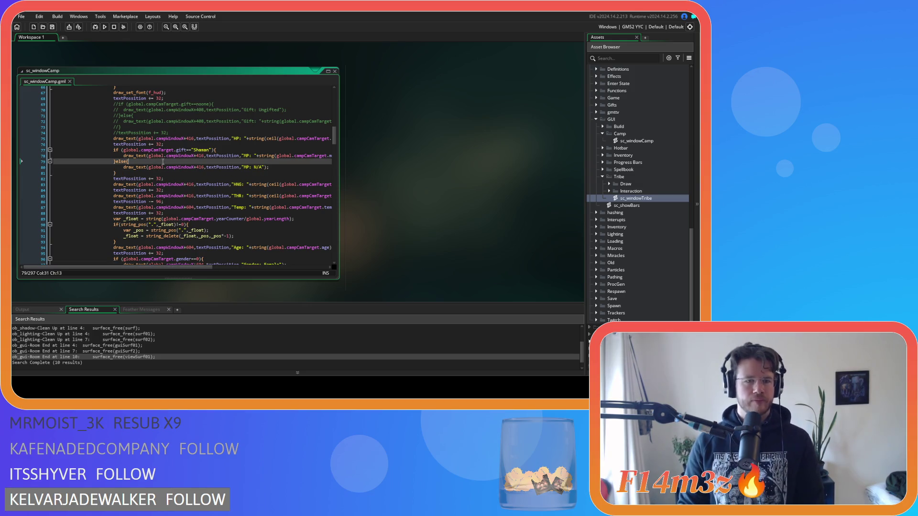
{"action": "left_click_drag", "start_coordinate": [150, 264], "coordinate": [158, 264]}
- Select the Shaman MP if/else block, then move on to the Temp spacing line
{"action": "left_click", "coordinate": [210, 133]}
{"action": "left_click", "coordinate": [214, 151]}
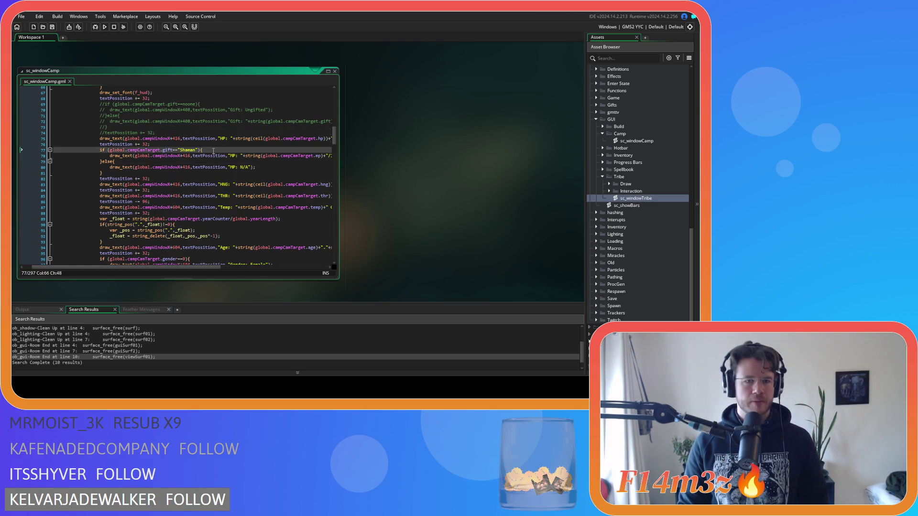
{"action": "left_click", "coordinate": [185, 175]}
{"action": "left_click_drag", "start_coordinate": [186, 175], "coordinate": [49, 150]}
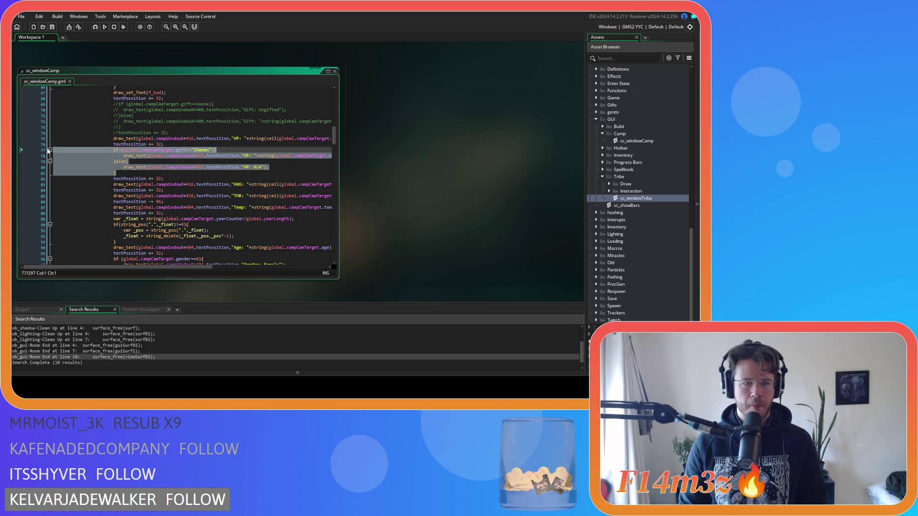
{"action": "left_click_drag", "start_coordinate": [175, 268], "coordinate": [182, 269]}
{"action": "scroll", "coordinate": [181, 245], "scroll_direction": "up", "scroll_amount": 3}
{"action": "scroll", "coordinate": [182, 245], "scroll_direction": "down", "scroll_amount": 3}
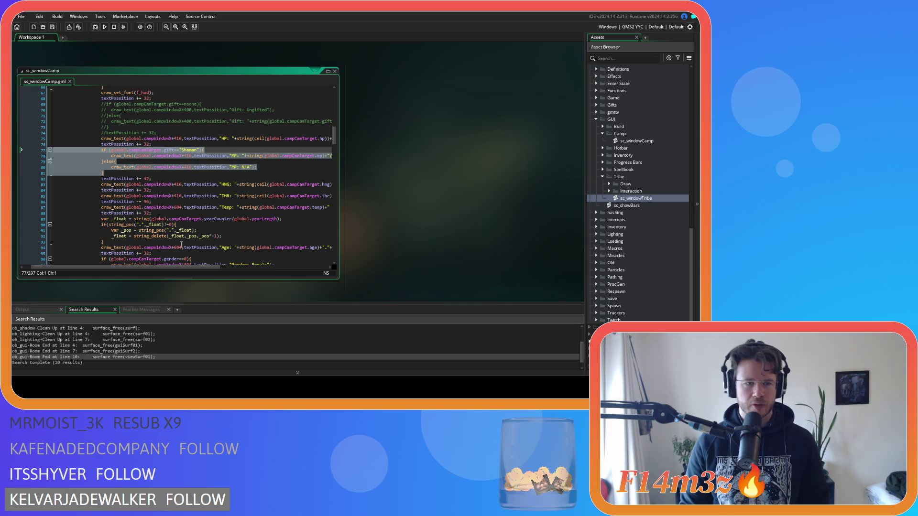
{"action": "left_click", "coordinate": [167, 214]}
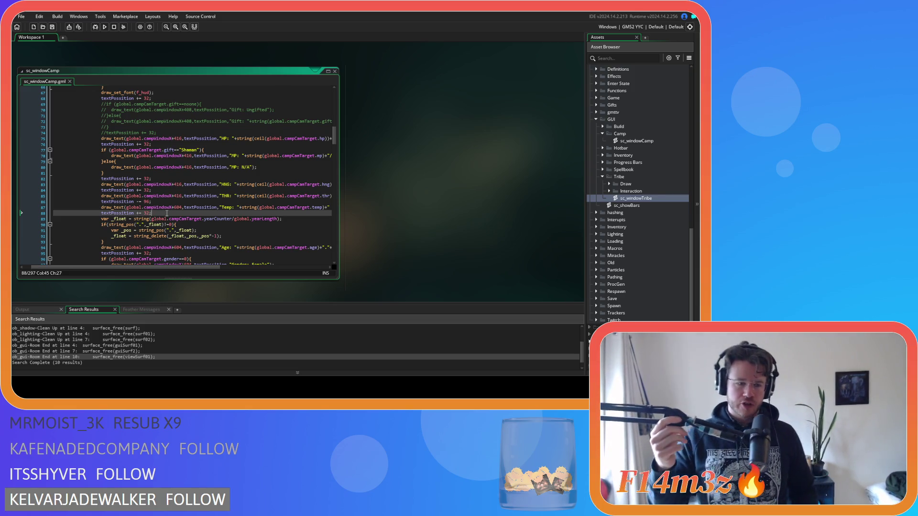
- Inspect the HNG, THR and Temp drawing lines in sc_windowCamp by selecting them
{"action": "left_click", "coordinate": [160, 180]}
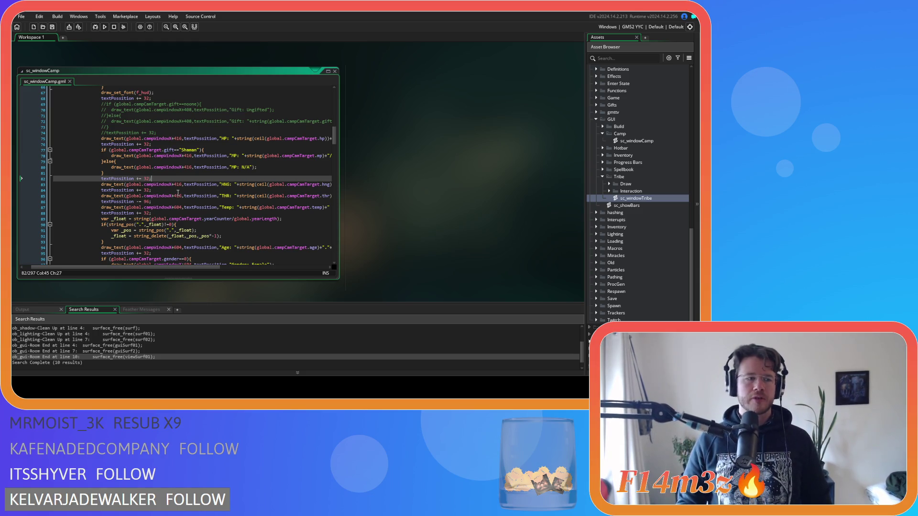
{"action": "left_click_drag", "start_coordinate": [152, 213], "coordinate": [100, 201]}
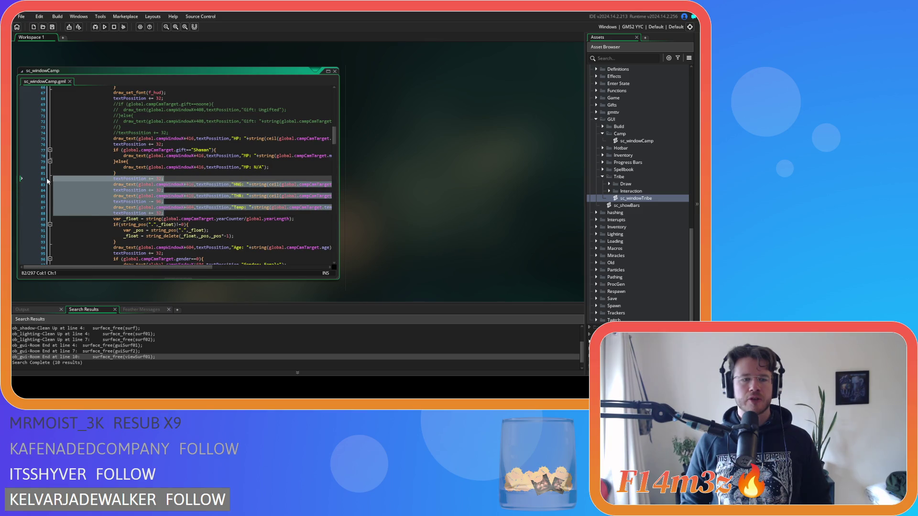
{"action": "left_click", "coordinate": [188, 196]}
{"action": "left_click_drag", "start_coordinate": [235, 268], "coordinate": [211, 269]}
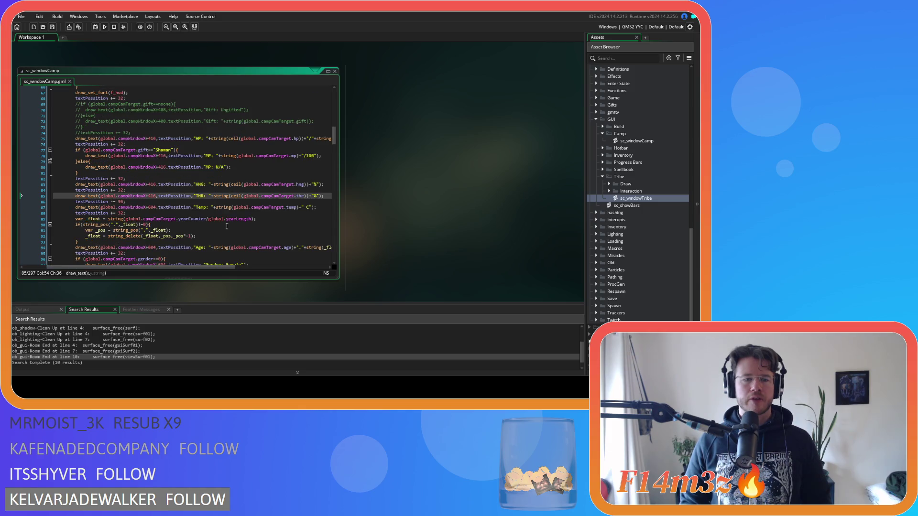
{"action": "left_click", "coordinate": [324, 208]}
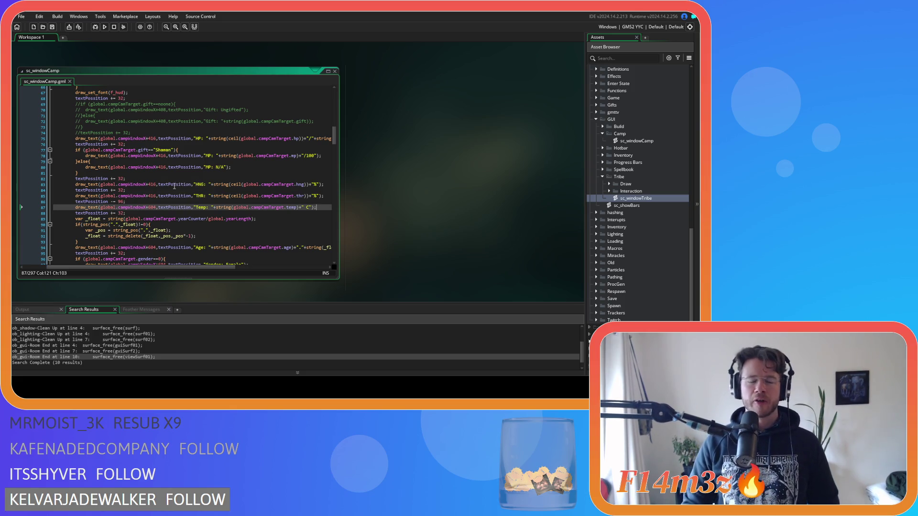
{"action": "left_click_drag", "start_coordinate": [156, 213], "coordinate": [47, 179]}
{"action": "left_click_drag", "start_coordinate": [163, 213], "coordinate": [35, 184]}
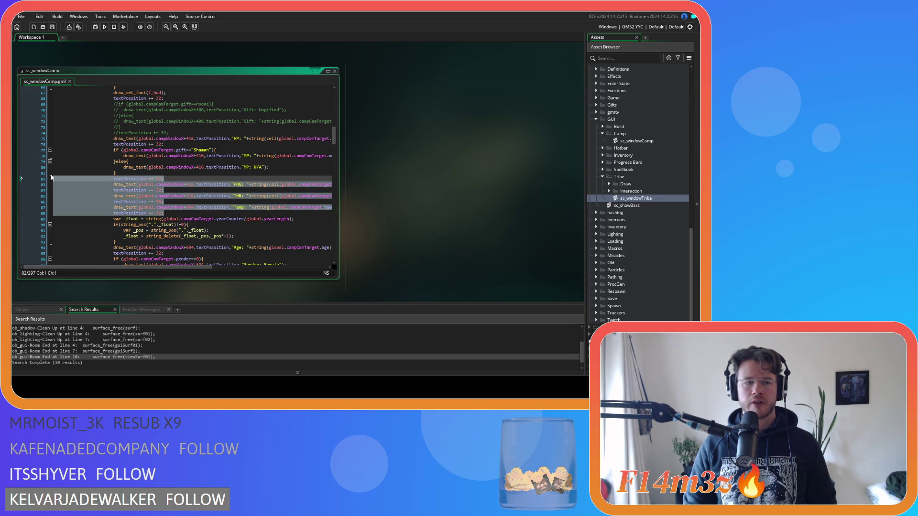
{"action": "left_click", "coordinate": [141, 196]}
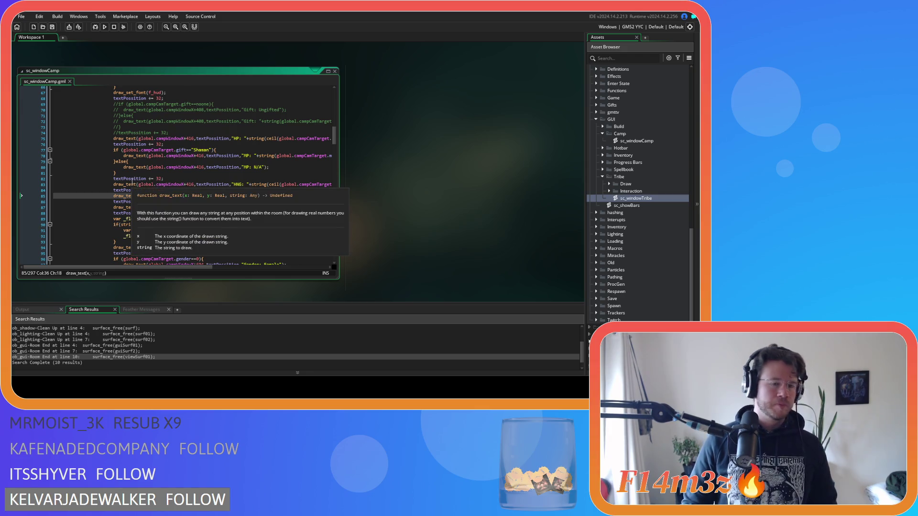
- Select the code from the commented Gift lines down through the age and gender section
{"action": "scroll", "coordinate": [201, 205], "scroll_direction": "up", "scroll_amount": 3}
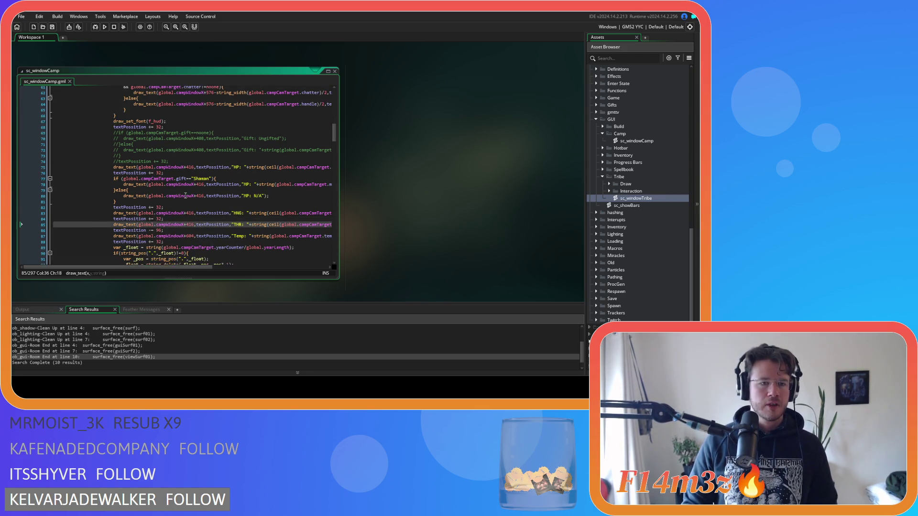
{"action": "scroll", "coordinate": [187, 200], "scroll_direction": "down", "scroll_amount": 1}
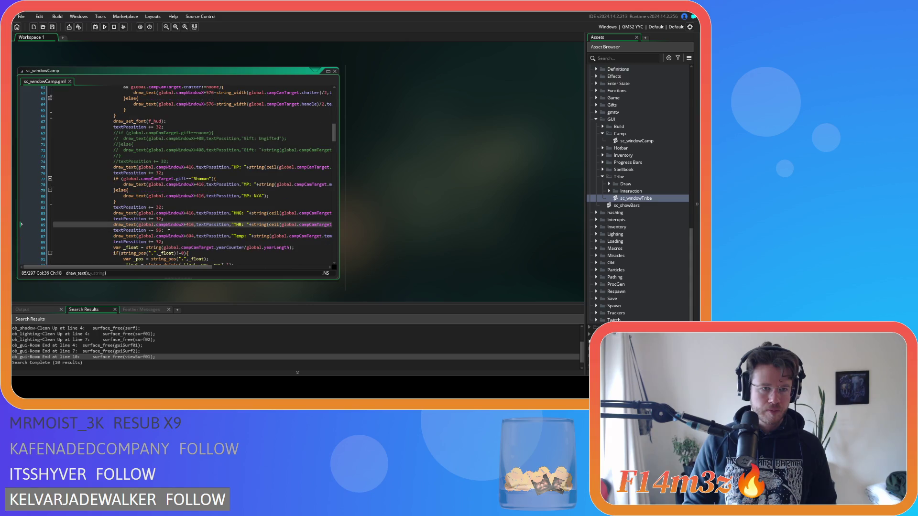
{"action": "scroll", "coordinate": [186, 258], "scroll_direction": "down", "scroll_amount": 1}
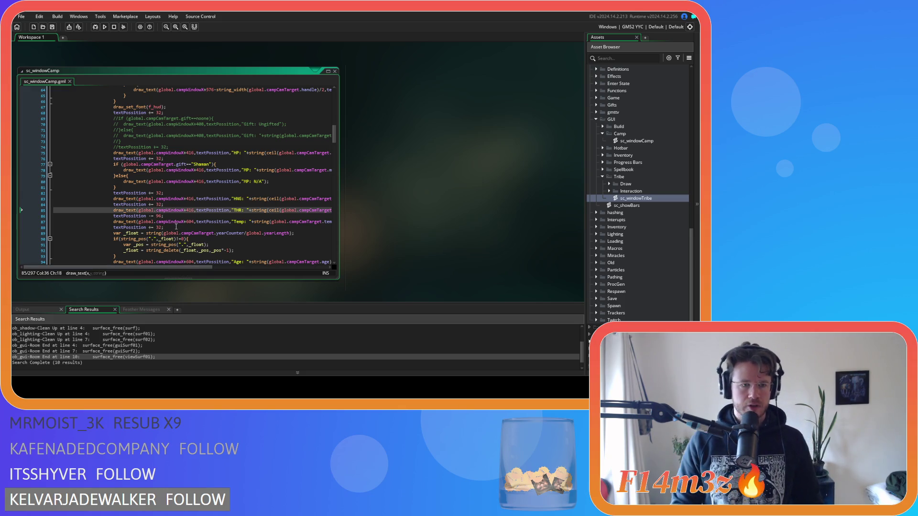
{"action": "scroll", "coordinate": [176, 227], "scroll_direction": "down", "scroll_amount": 1}
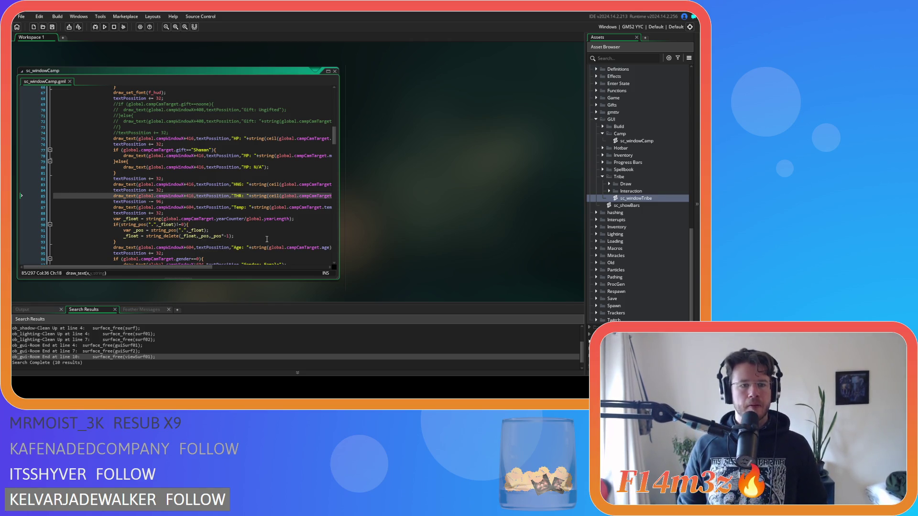
{"action": "scroll", "coordinate": [317, 258], "scroll_direction": "down", "scroll_amount": 2}
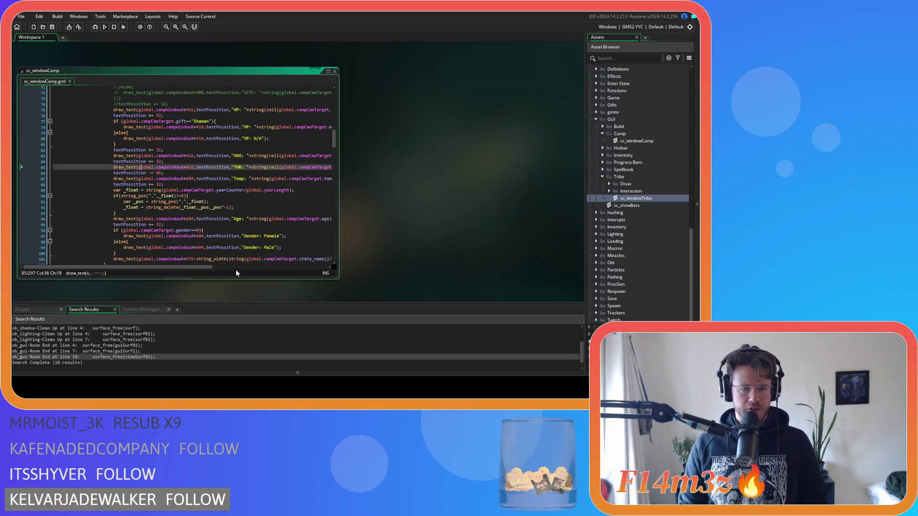
{"action": "mouse_move", "coordinate": [200, 267]}
{"action": "left_mouse_down"}
{"action": "mouse_move", "coordinate": [241, 266]}
{"action": "mouse_move", "coordinate": [215, 260]}
{"action": "left_mouse_up"}
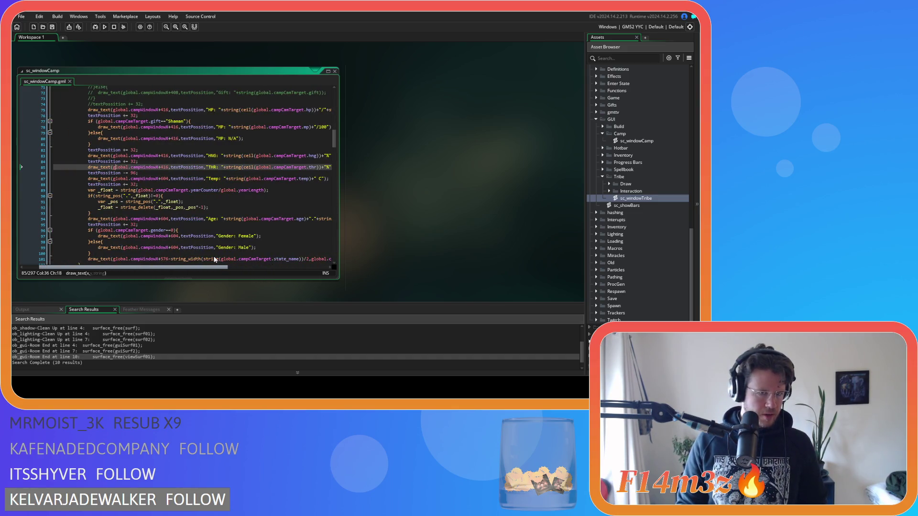
{"action": "scroll", "coordinate": [179, 234], "scroll_direction": "down", "scroll_amount": 2}
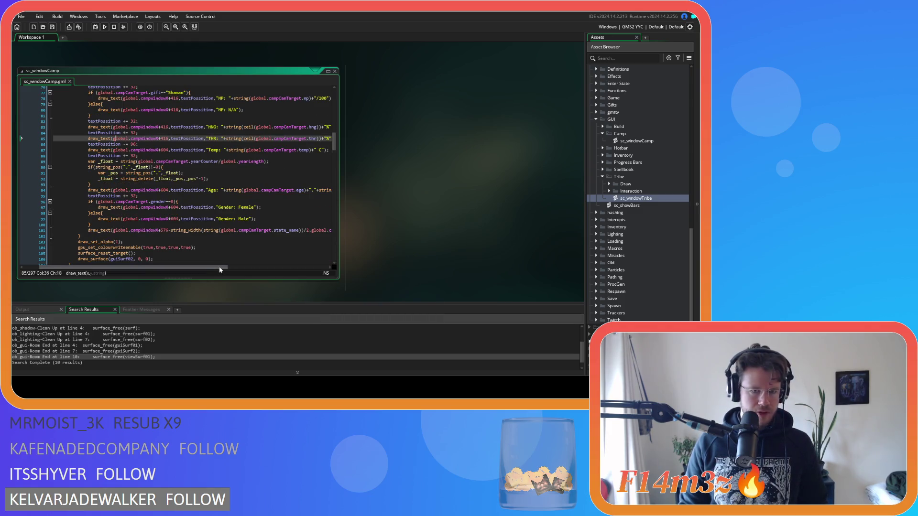
{"action": "mouse_move", "coordinate": [216, 266]}
{"action": "left_mouse_down"}
{"action": "mouse_move", "coordinate": [242, 265]}
{"action": "mouse_move", "coordinate": [170, 259]}
{"action": "left_mouse_up"}
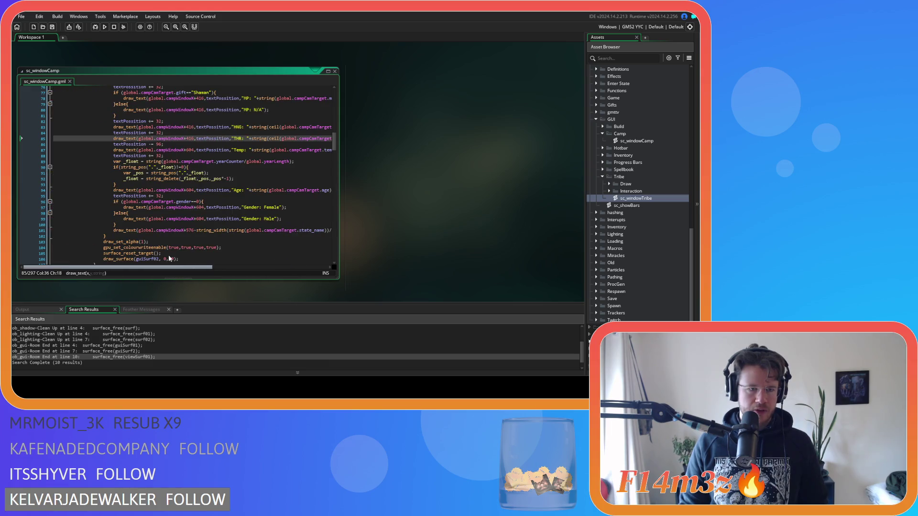
{"action": "scroll", "coordinate": [141, 233], "scroll_direction": "up", "scroll_amount": 6}
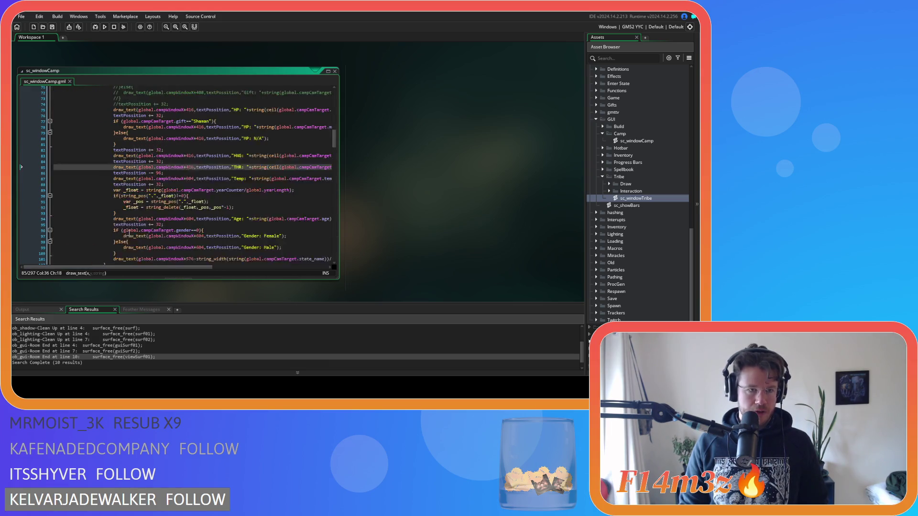
{"action": "scroll", "coordinate": [129, 233], "scroll_direction": "down", "scroll_amount": 7}
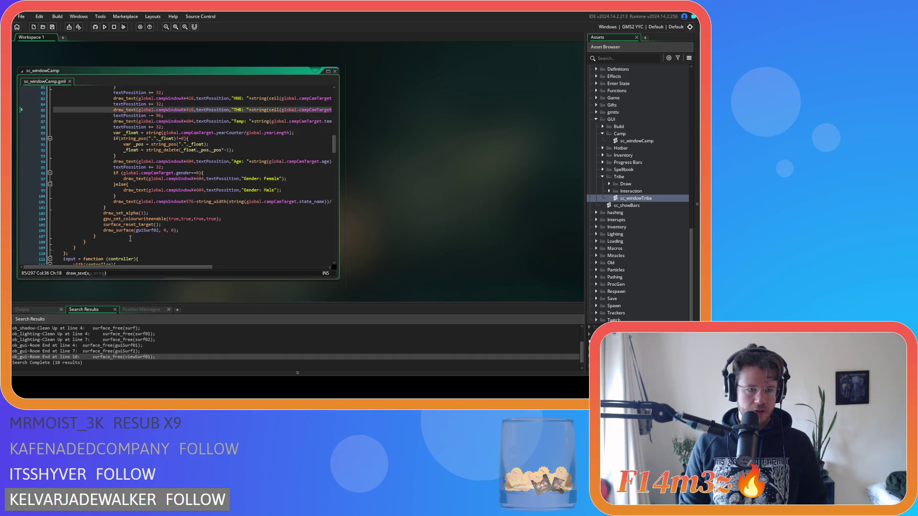
{"action": "left_click_drag", "start_coordinate": [180, 266], "coordinate": [303, 264]}
{"action": "mouse_move", "coordinate": [57, 201]}
{"action": "left_mouse_down"}
{"action": "mouse_move", "coordinate": [52, 179]}
{"action": "mouse_move", "coordinate": [92, 192]}
{"action": "mouse_move", "coordinate": [88, 119]}
{"action": "left_mouse_up"}
{"action": "scroll", "coordinate": [93, 192], "scroll_direction": "up", "scroll_amount": 2}
{"action": "scroll", "coordinate": [92, 190], "scroll_direction": "up", "scroll_amount": 2}
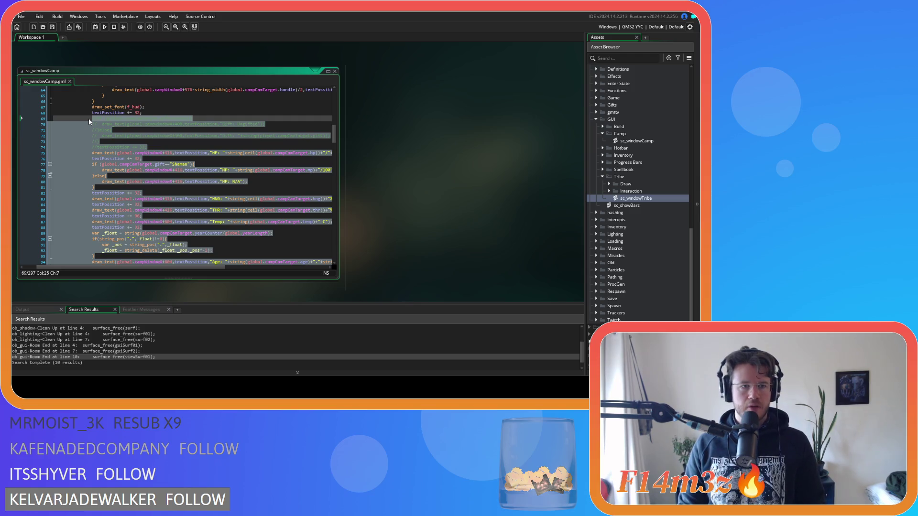
- Delete the selected stat-drawing code, save sc_windowCamp, and mark the Twitch chatter branch
{"action": "key", "text": "Delete"}
{"action": "scroll", "coordinate": [143, 144], "scroll_direction": "up", "scroll_amount": 2}
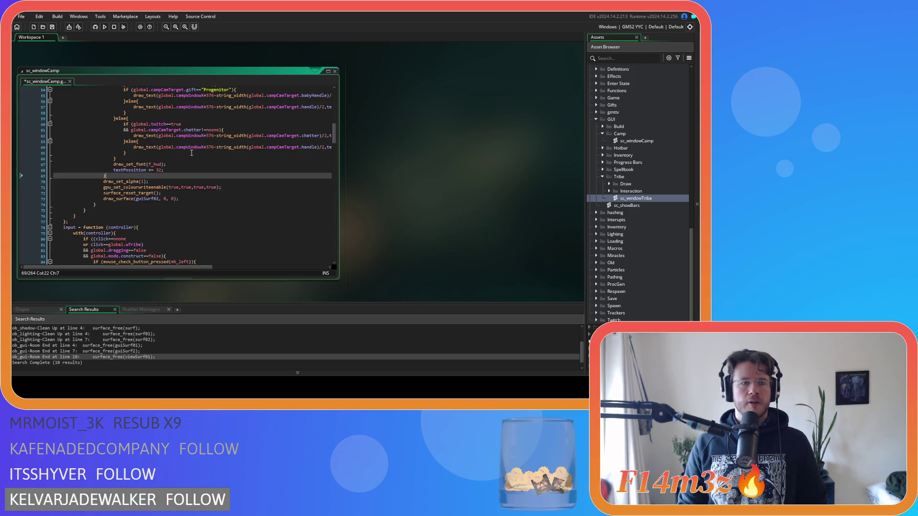
{"action": "key", "text": "ctrl+s"}
{"action": "scroll", "coordinate": [202, 170], "scroll_direction": "up", "scroll_amount": 1}
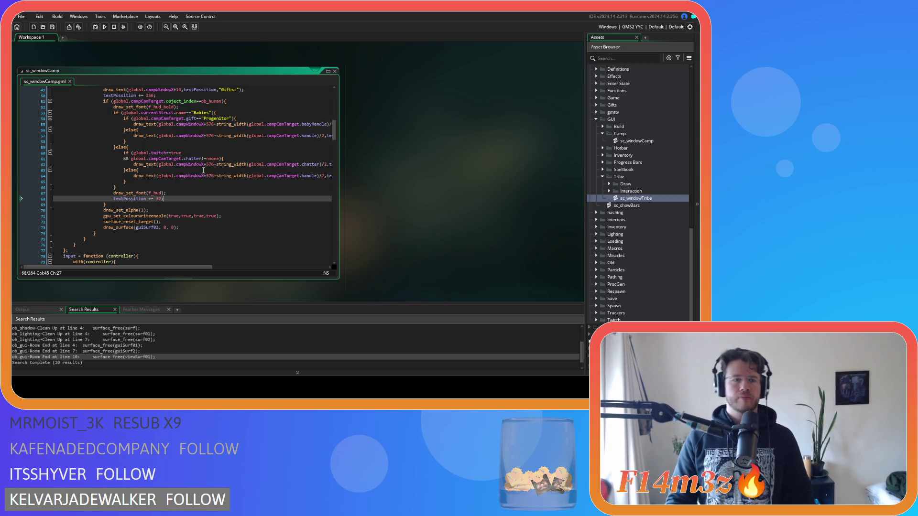
{"action": "left_click", "coordinate": [211, 152]}
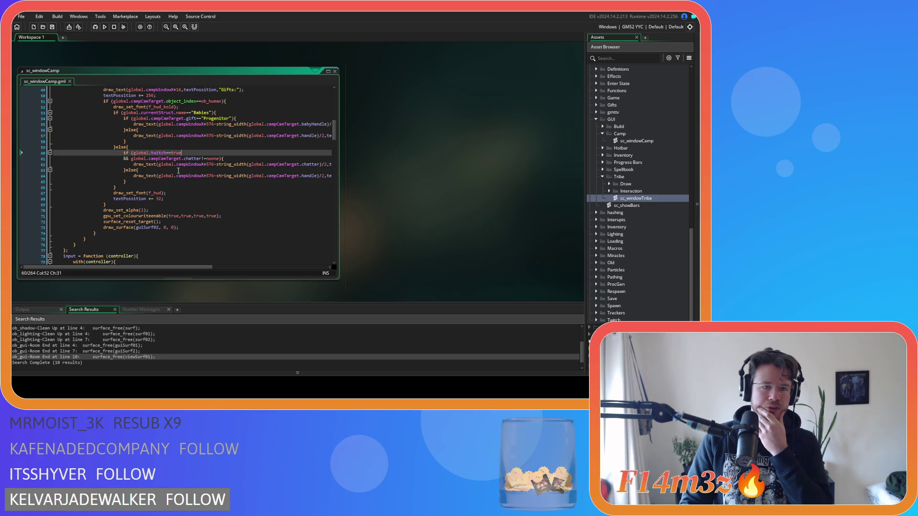
{"action": "left_click_drag", "start_coordinate": [148, 183], "coordinate": [118, 154]}
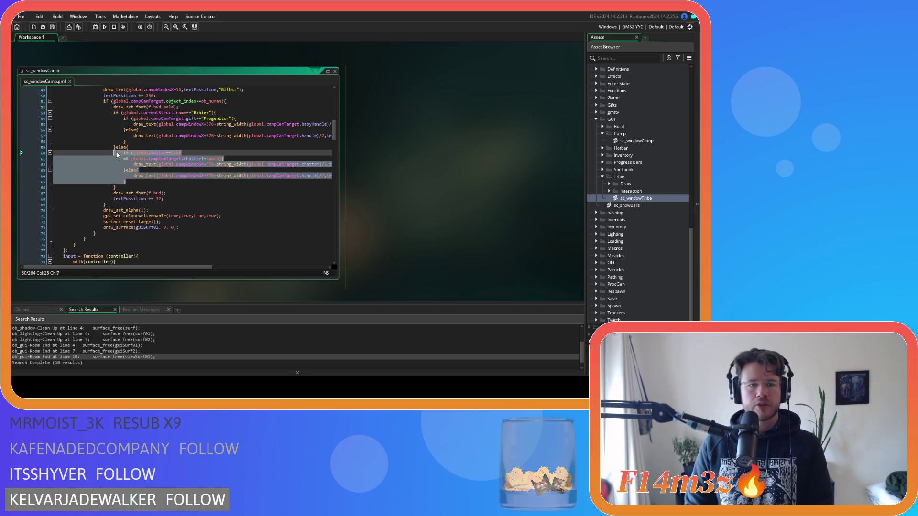
- Delete the name-drawing block on lines 52–67 of sc_windowCamp
{"action": "left_click", "coordinate": [220, 112]}
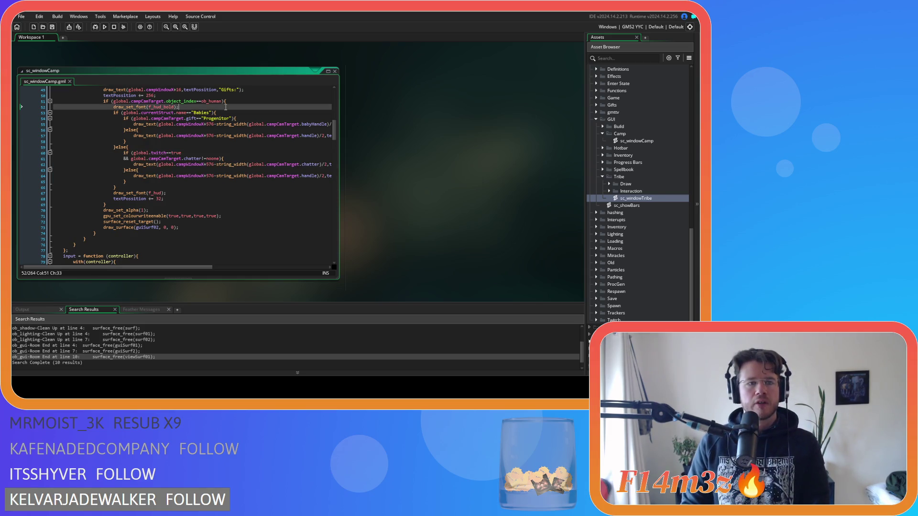
{"action": "left_click", "coordinate": [247, 118]}
{"action": "mouse_move", "coordinate": [120, 187]}
{"action": "left_mouse_down"}
{"action": "mouse_move", "coordinate": [72, 118]}
{"action": "mouse_move", "coordinate": [57, 115]}
{"action": "left_mouse_up"}
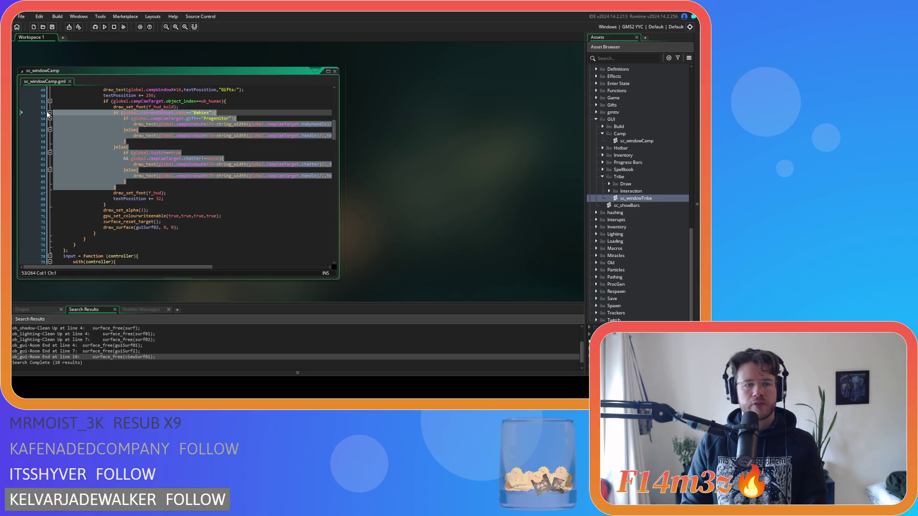
{"action": "mouse_move", "coordinate": [191, 193]}
{"action": "left_mouse_down"}
{"action": "mouse_move", "coordinate": [119, 193]}
{"action": "mouse_move", "coordinate": [21, 127]}
{"action": "mouse_move", "coordinate": [20, 106]}
{"action": "left_mouse_up"}
{"action": "key", "text": "Delete"}
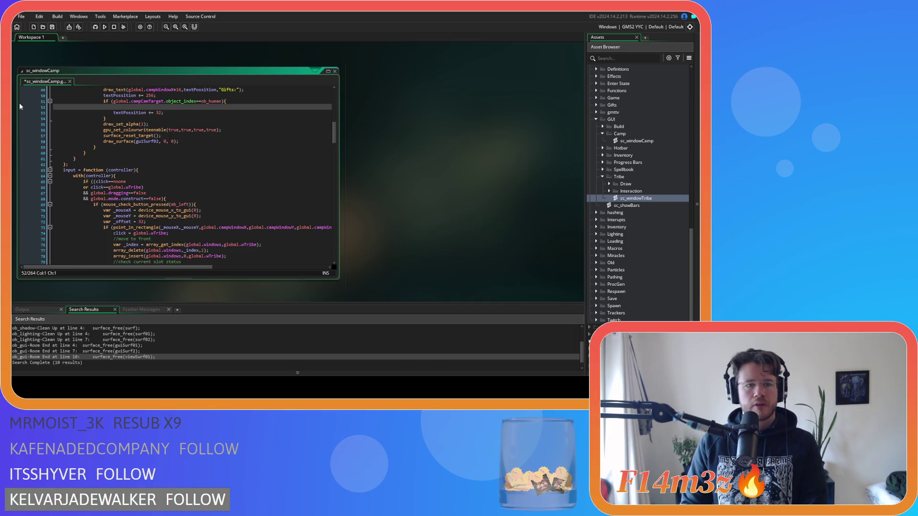
{"action": "key", "text": "Tab"}
{"action": "key", "text": "Tab"}
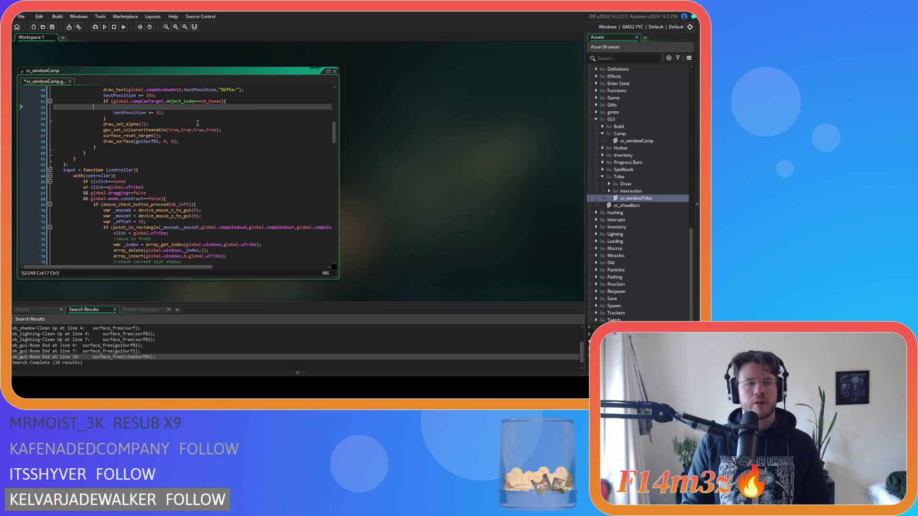
- Remove the leftover textPossition += 32 line, leaving the ob_human branch empty
{"action": "left_click_drag", "start_coordinate": [177, 115], "coordinate": [54, 107]}
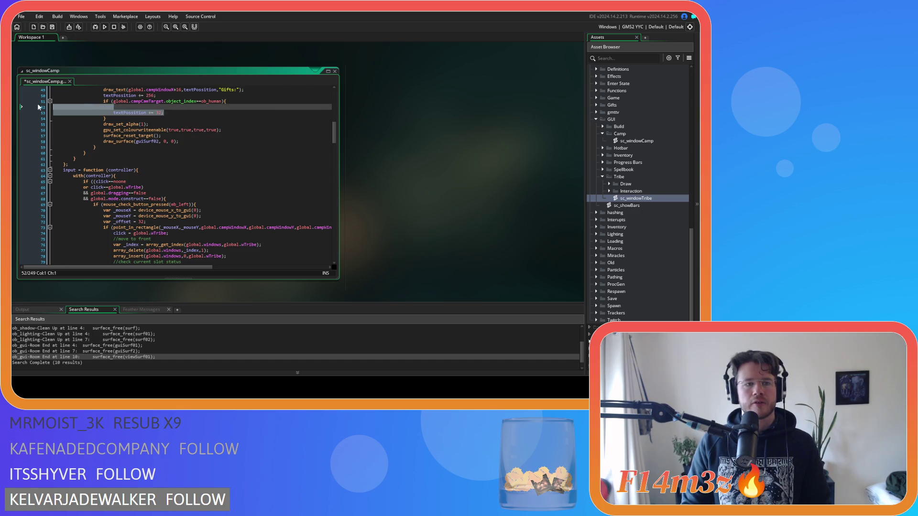
{"action": "key", "text": "Delete"}
{"action": "left_click", "coordinate": [134, 108]}
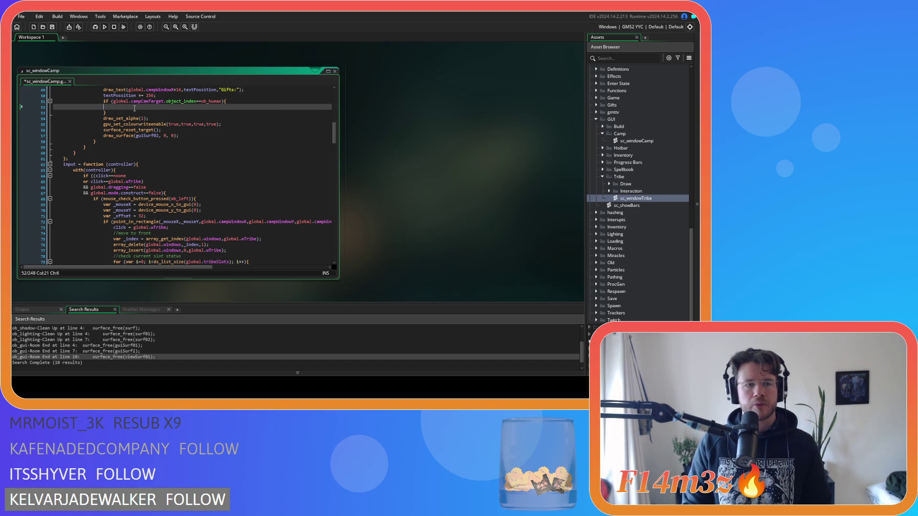
{"action": "scroll", "coordinate": [201, 144], "scroll_direction": "up", "scroll_amount": 8}
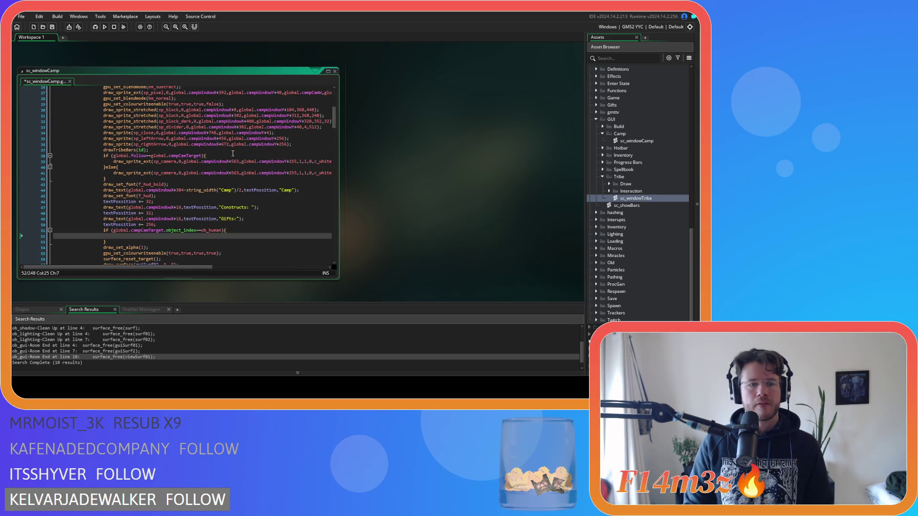
{"action": "scroll", "coordinate": [233, 153], "scroll_direction": "down", "scroll_amount": 3}
{"action": "left_click", "coordinate": [225, 161]}
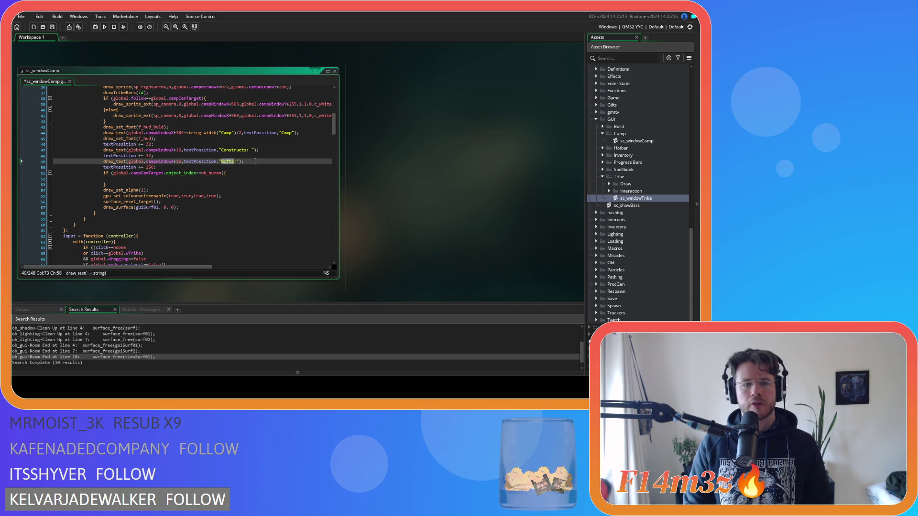
{"action": "left_click", "coordinate": [230, 150]}
{"action": "double_click", "coordinate": [227, 162]}
{"action": "left_click", "coordinate": [252, 162]}
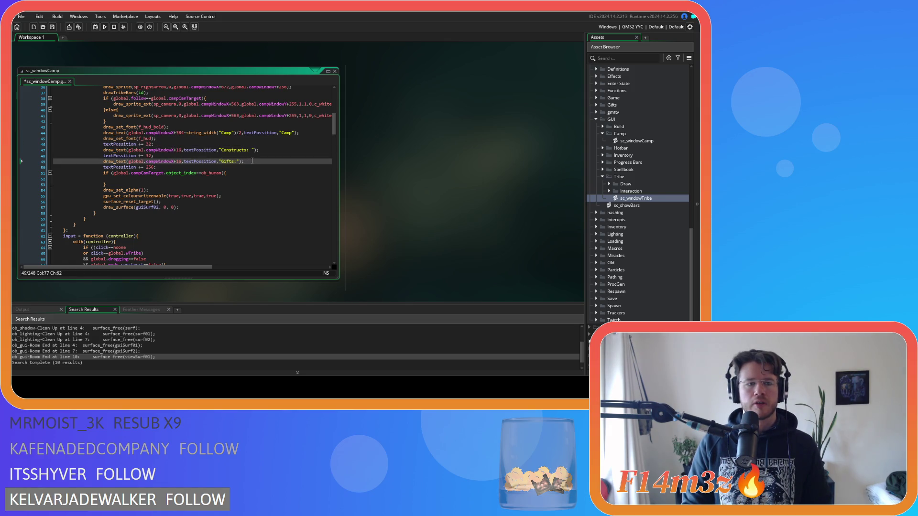
{"action": "left_click_drag", "start_coordinate": [252, 161], "coordinate": [104, 162]}
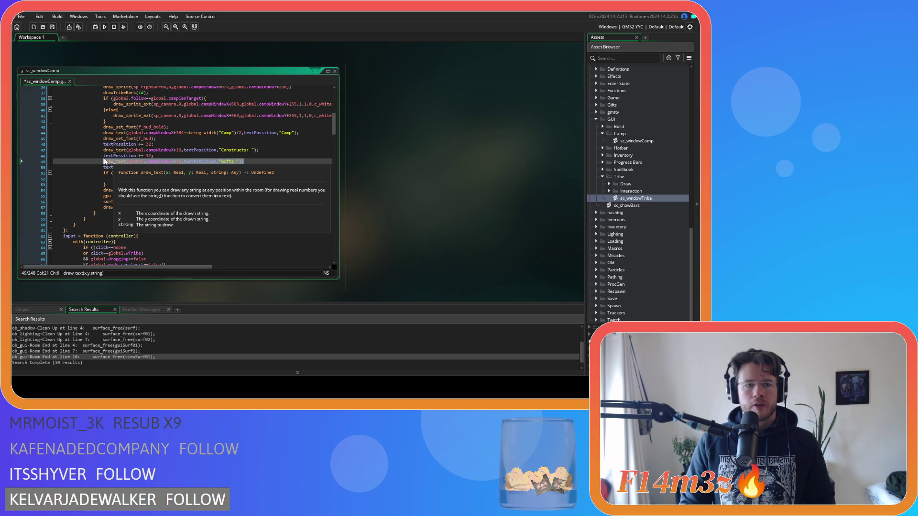
{"action": "left_click_drag", "start_coordinate": [104, 162], "coordinate": [42, 163]}
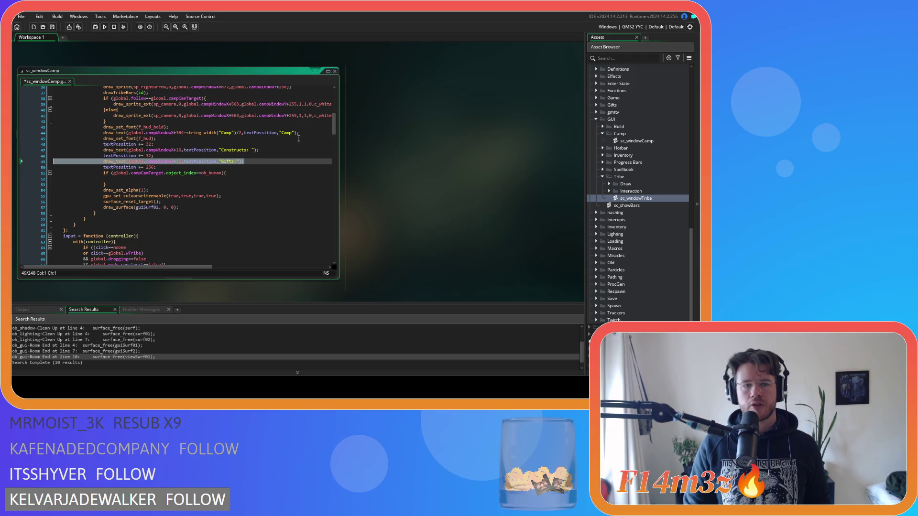
{"action": "left_click_drag", "start_coordinate": [245, 162], "coordinate": [32, 163]}
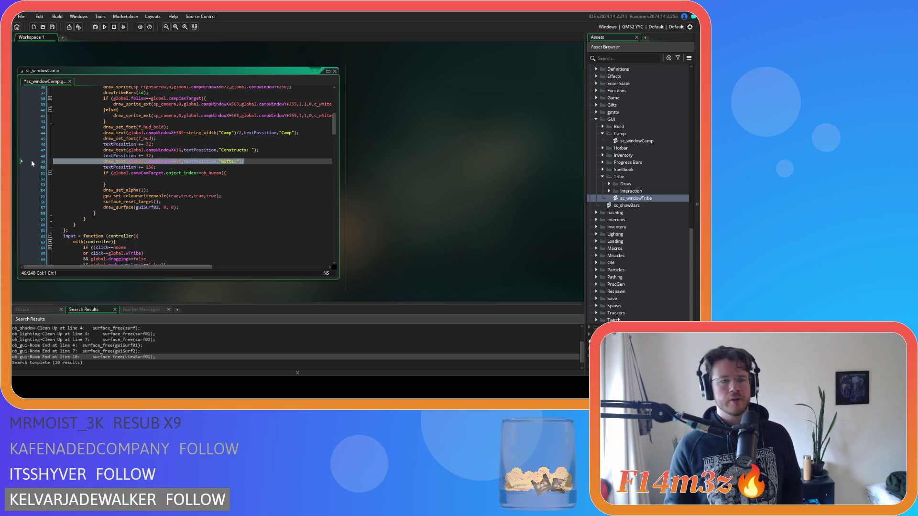
- Select the object_index==ob_human check on line 51 to inspect it
{"action": "left_click", "coordinate": [226, 186]}
{"action": "left_click_drag", "start_coordinate": [166, 173], "coordinate": [223, 175]}
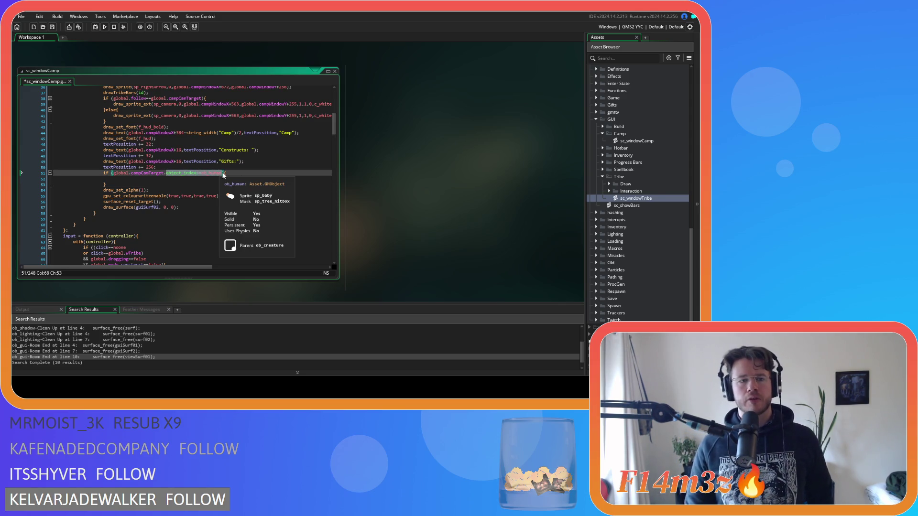
{"action": "left_click", "coordinate": [194, 186]}
{"action": "left_click_drag", "start_coordinate": [166, 173], "coordinate": [223, 175]}
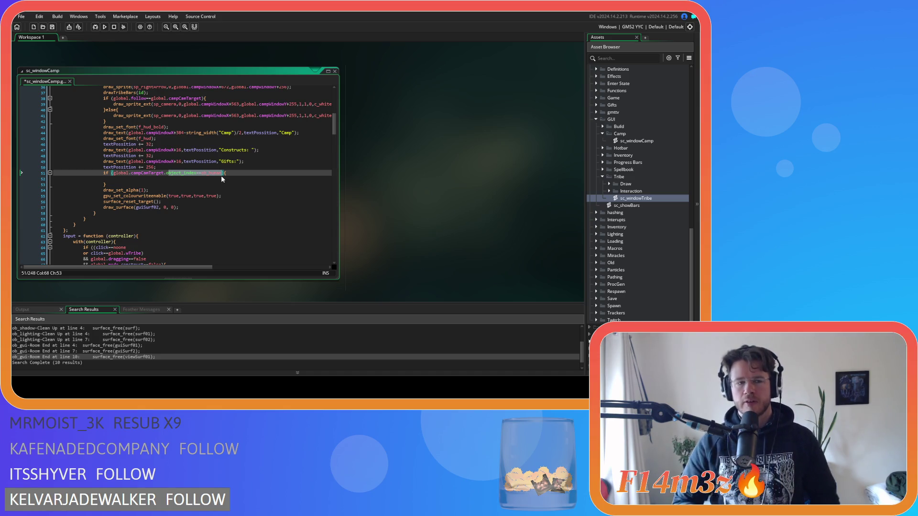
- Save sc_windowCamp and scroll through the script to review it
{"action": "left_click", "coordinate": [205, 183]}
{"action": "key", "text": "ctrl+s"}
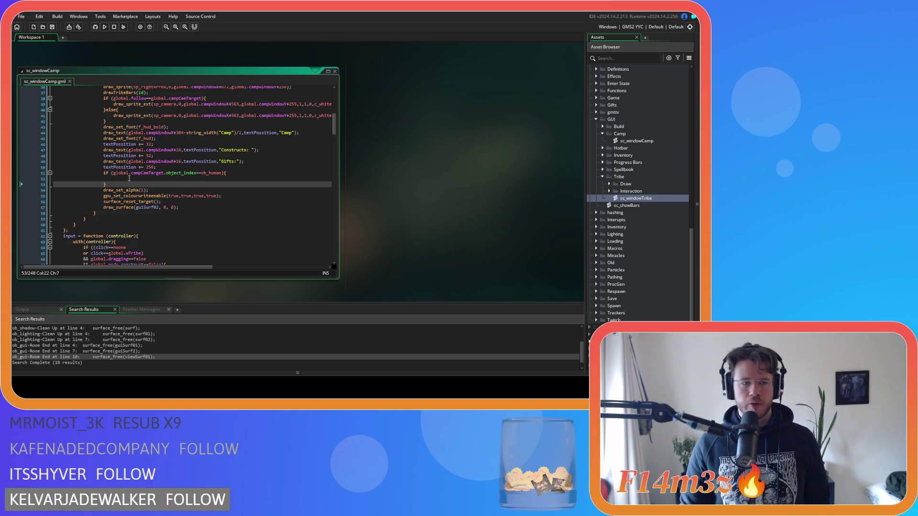
{"action": "scroll", "coordinate": [143, 183], "scroll_direction": "down", "scroll_amount": 3}
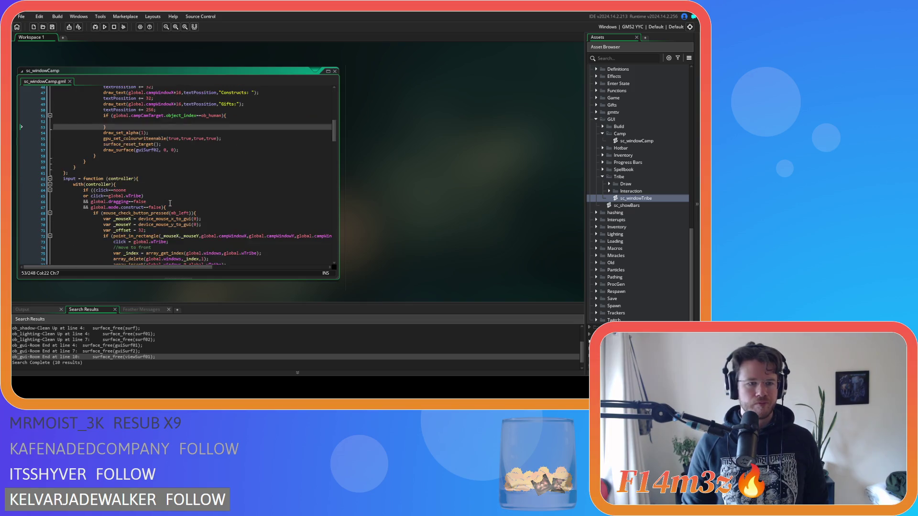
{"action": "scroll", "coordinate": [188, 213], "scroll_direction": "up", "scroll_amount": 9}
{"action": "scroll", "coordinate": [189, 213], "scroll_direction": "down", "scroll_amount": 3}
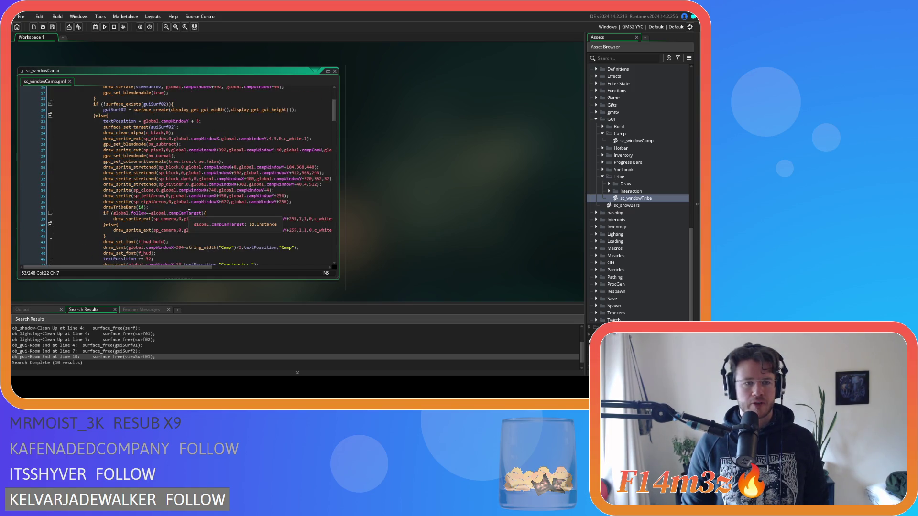
{"action": "scroll", "coordinate": [189, 212], "scroll_direction": "up", "scroll_amount": 2}
{"action": "scroll", "coordinate": [189, 213], "scroll_direction": "down", "scroll_amount": 3}
{"action": "scroll", "coordinate": [189, 212], "scroll_direction": "up", "scroll_amount": 1}
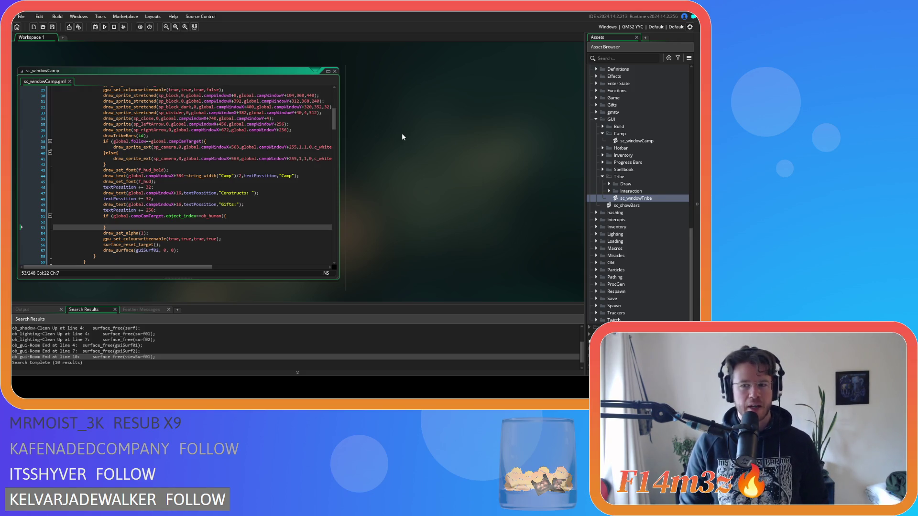
{"action": "left_click", "coordinate": [223, 233]}
{"action": "key", "text": "Up"}
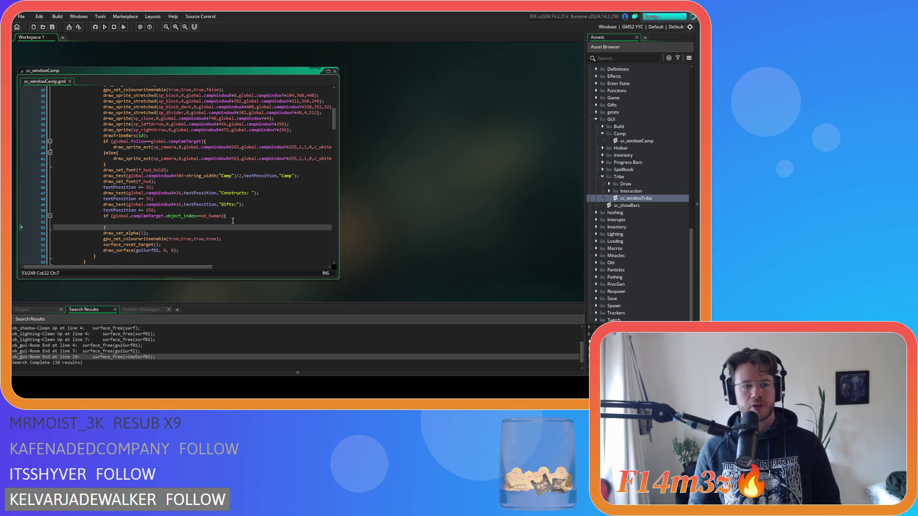
{"action": "left_click", "coordinate": [285, 219]}
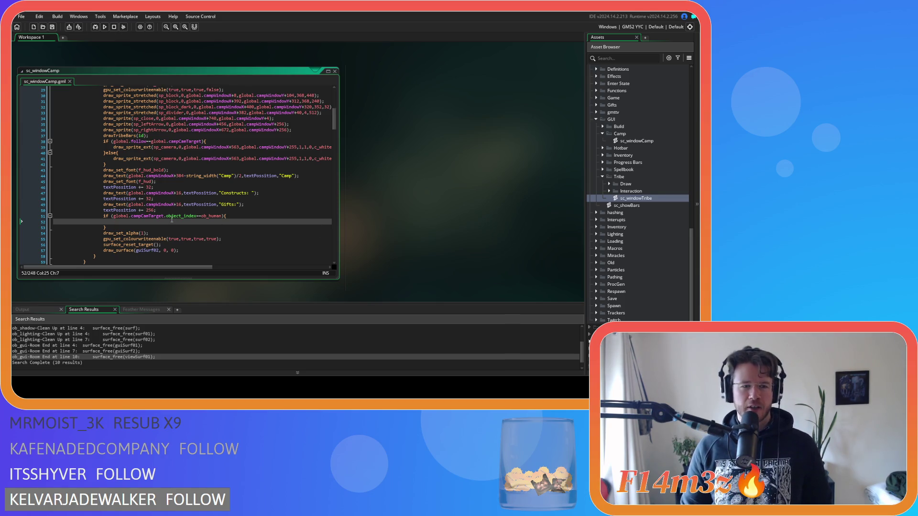
{"action": "left_click", "coordinate": [269, 229]}
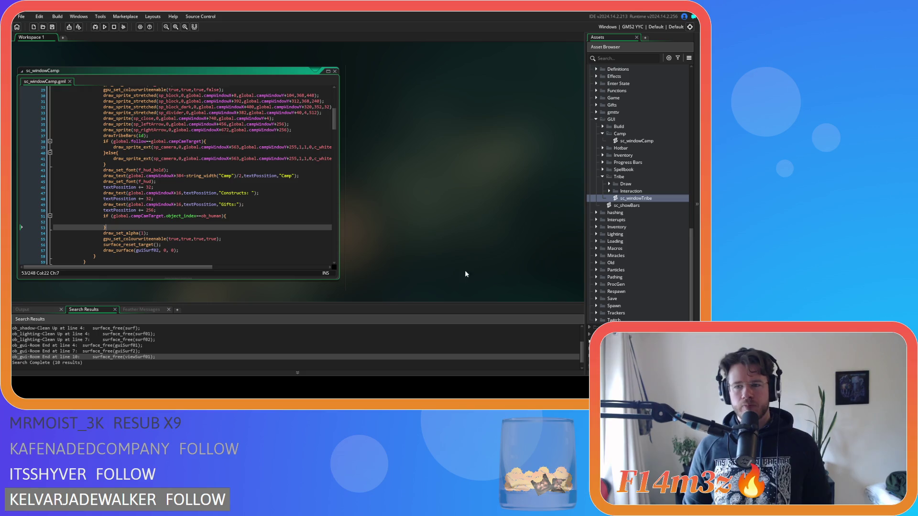
{"action": "left_click", "coordinate": [290, 220]}
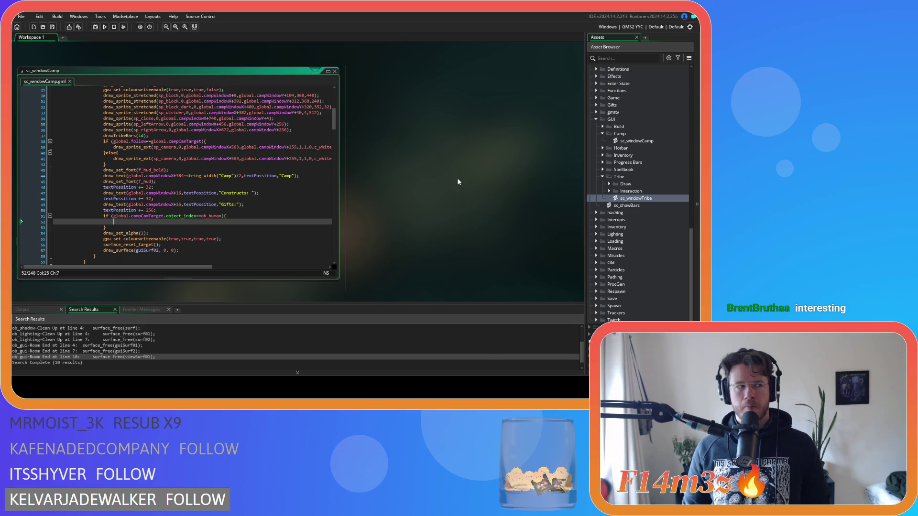
{"action": "left_click", "coordinate": [248, 218]}
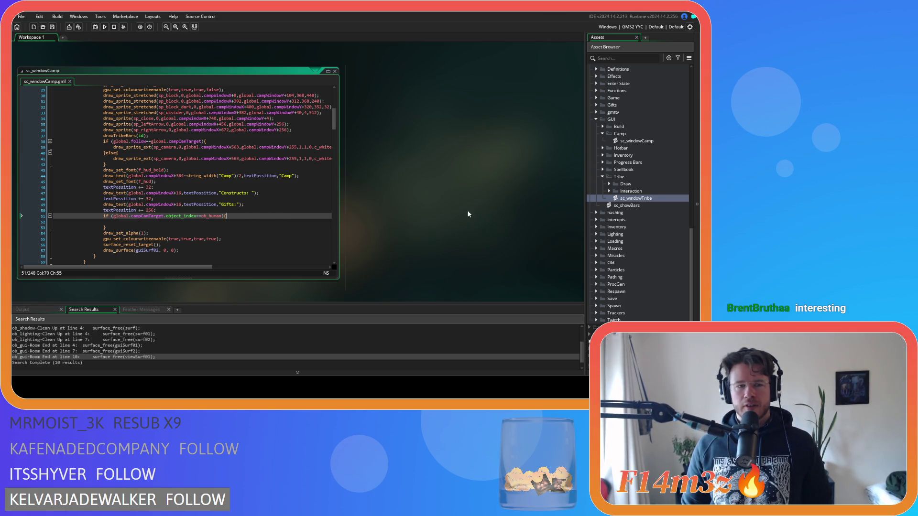
- Open the ob_gui object and view its Create event code
{"action": "scroll", "coordinate": [658, 166], "scroll_direction": "up", "scroll_amount": 3}
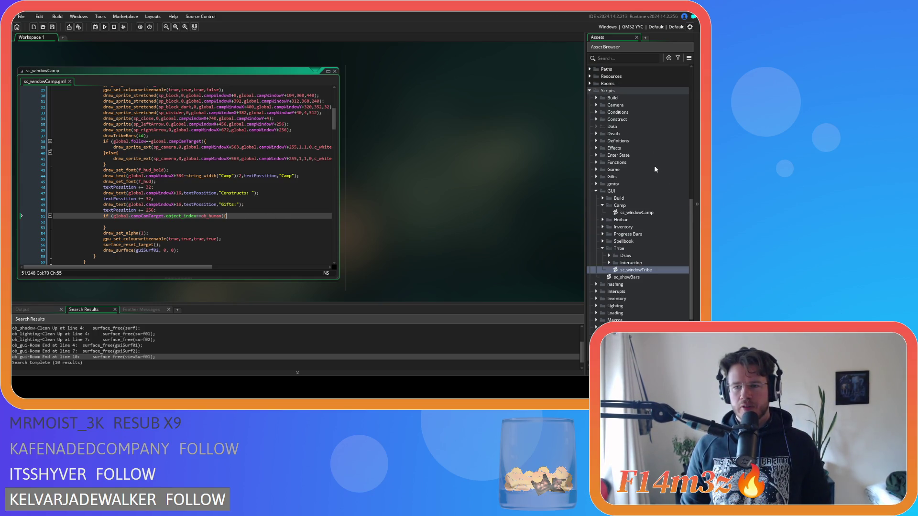
{"action": "scroll", "coordinate": [607, 136], "scroll_direction": "up", "scroll_amount": 9}
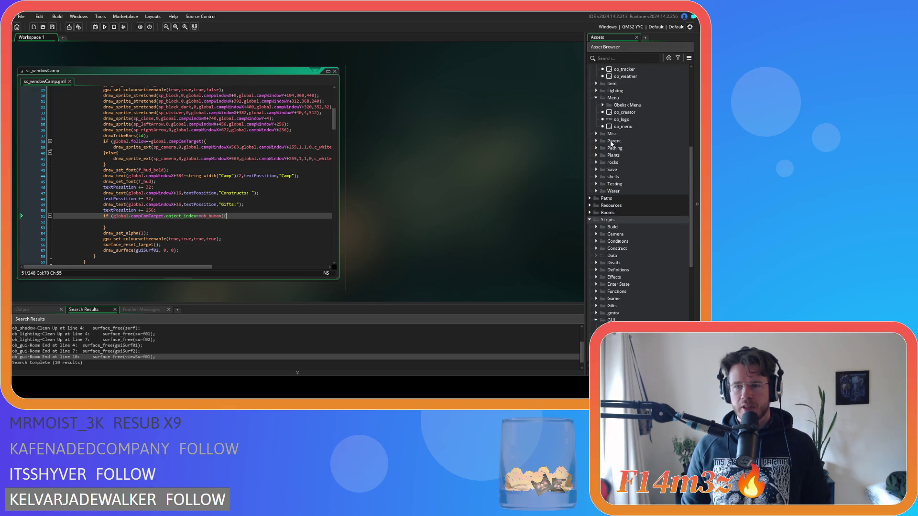
{"action": "left_click", "coordinate": [628, 122]}
{"action": "double_click", "coordinate": [627, 121]}
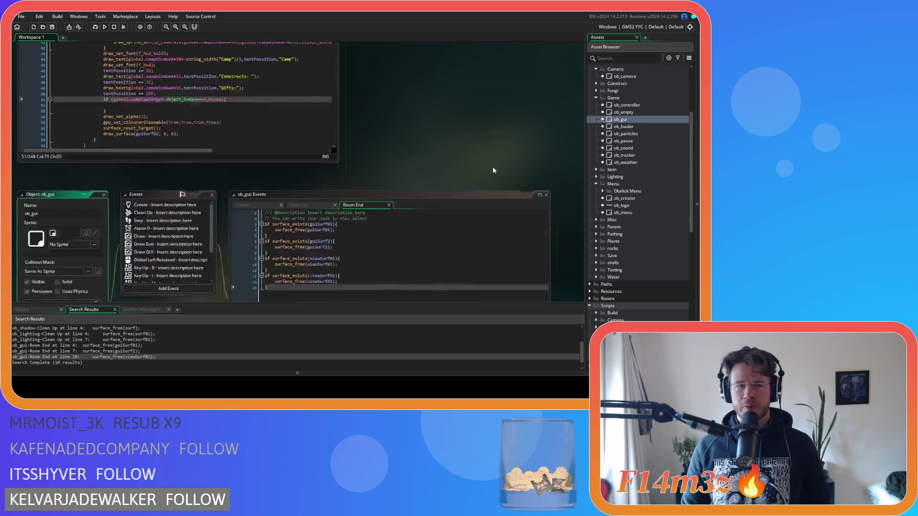
{"action": "left_click", "coordinate": [252, 76]}
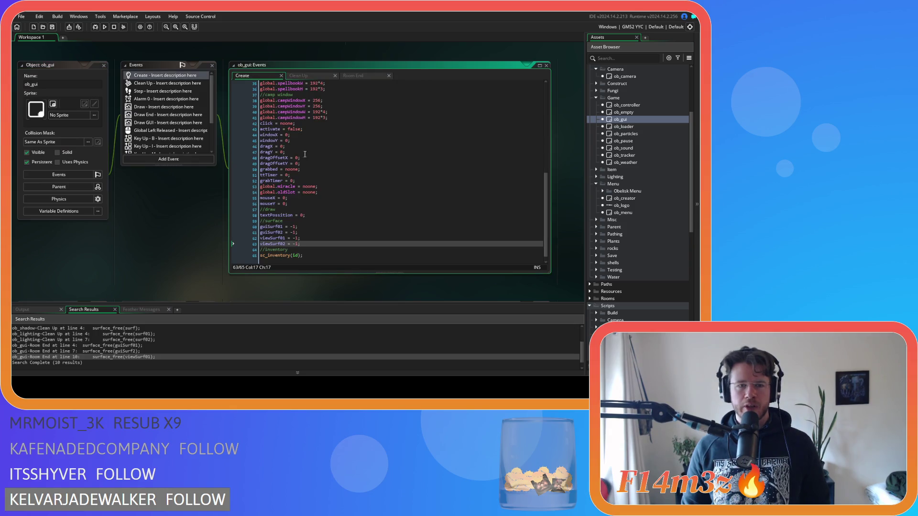
{"action": "scroll", "coordinate": [165, 135], "scroll_direction": "down", "scroll_amount": 2}
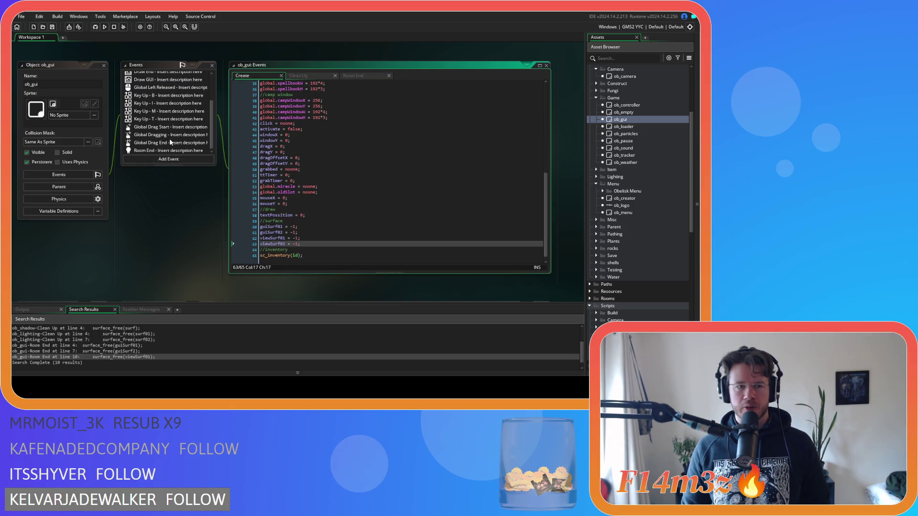
{"action": "scroll", "coordinate": [169, 139], "scroll_direction": "up", "scroll_amount": 3}
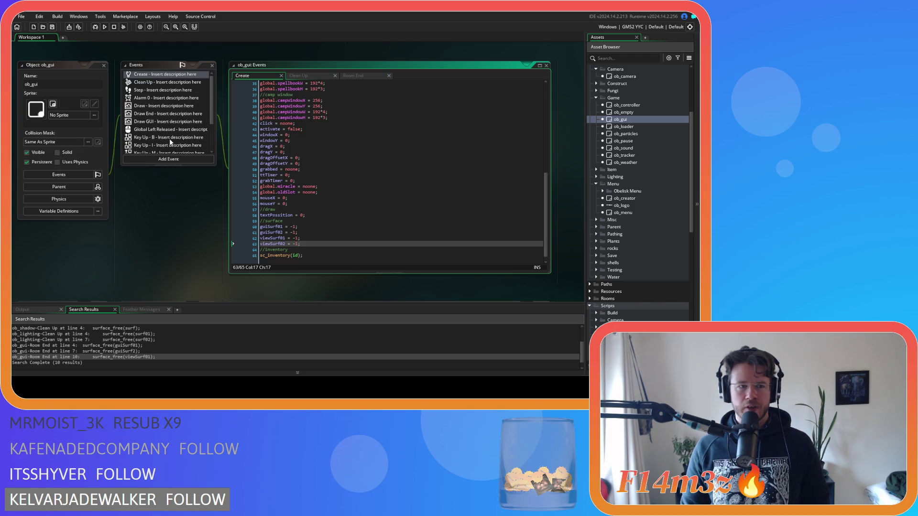
- Show the Key Up > Letters choices for a new ob_gui event
{"action": "left_click", "coordinate": [168, 133]}
{"action": "scroll", "coordinate": [168, 134], "scroll_direction": "down", "scroll_amount": 3}
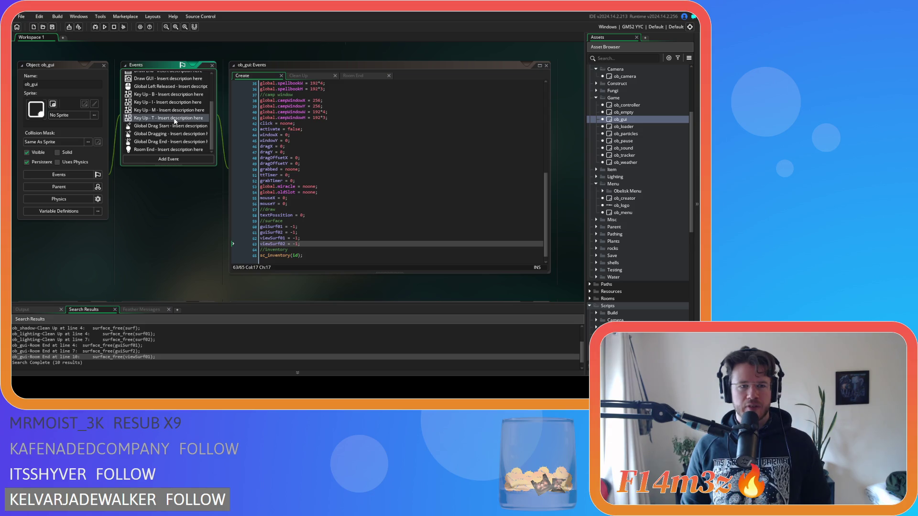
{"action": "left_click", "coordinate": [168, 158]}
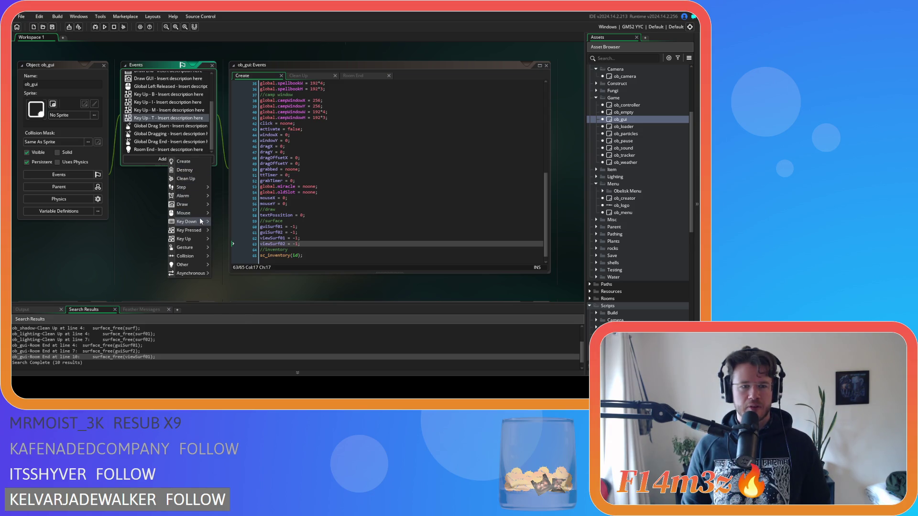
{"action": "mouse_move", "coordinate": [199, 222]}
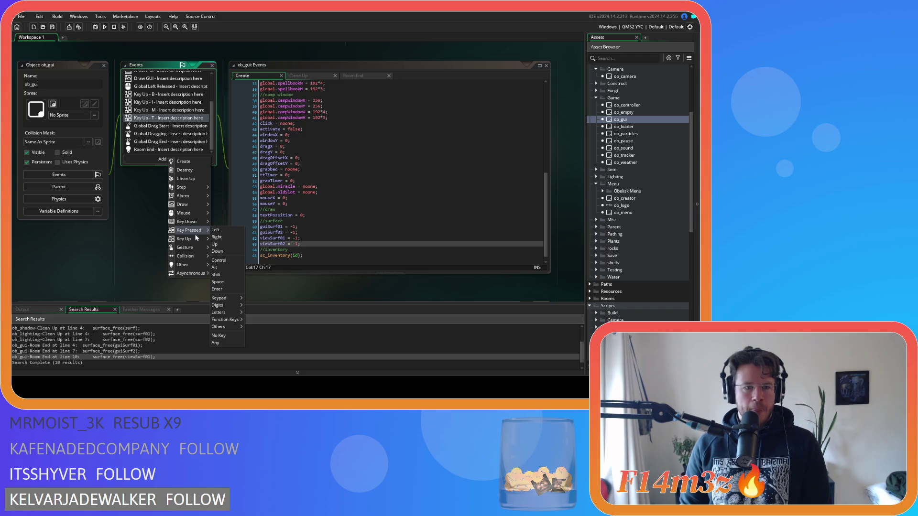
- Add a Key Up - C event and paste Key Up - B's code into it
{"action": "mouse_move", "coordinate": [230, 323]}
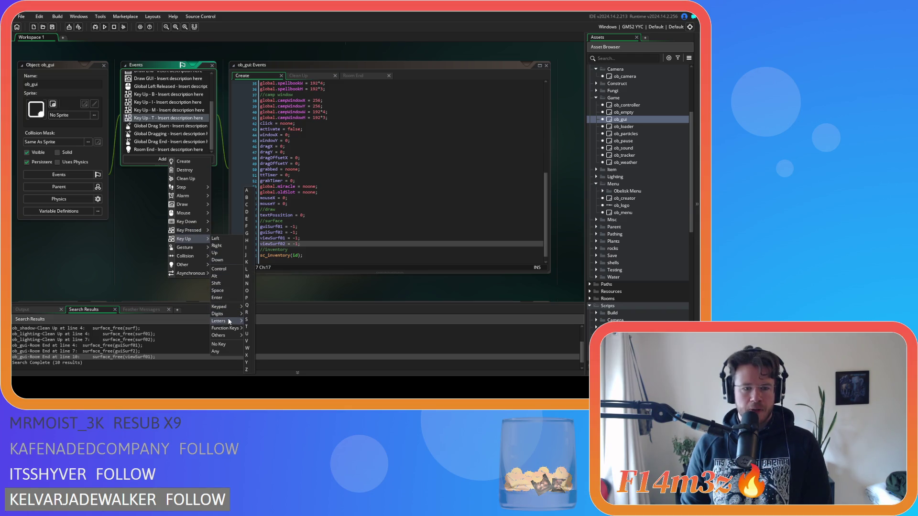
{"action": "left_click", "coordinate": [247, 205]}
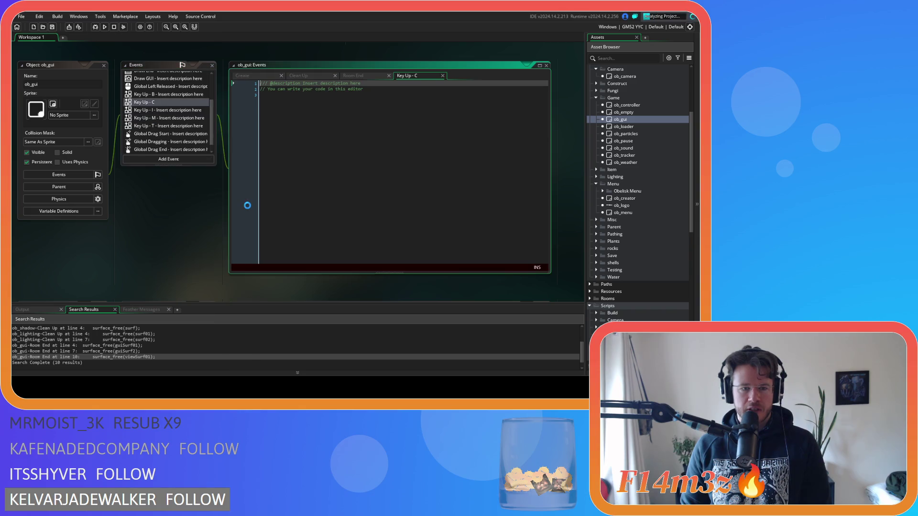
{"action": "left_click", "coordinate": [167, 94]}
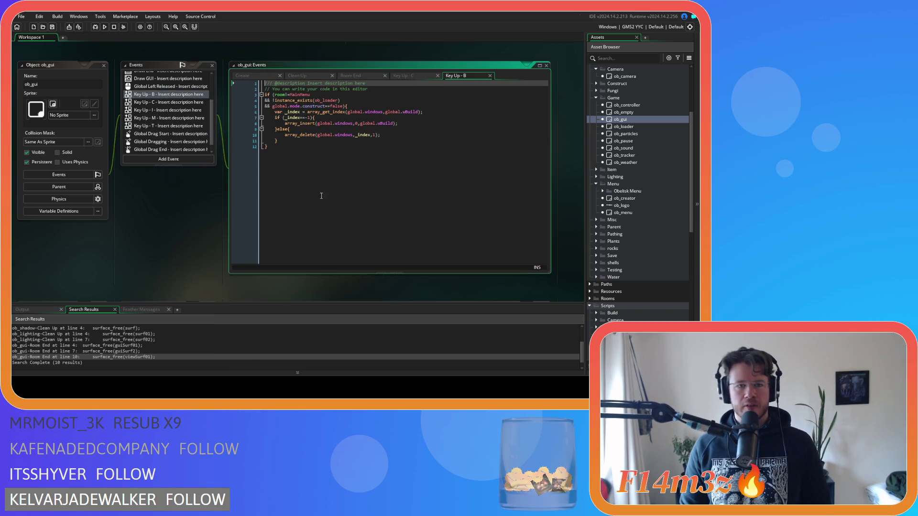
{"action": "key", "text": "shift+Up"}
{"action": "key", "text": "shift+Up"}
{"action": "key", "text": "shift+Up"}
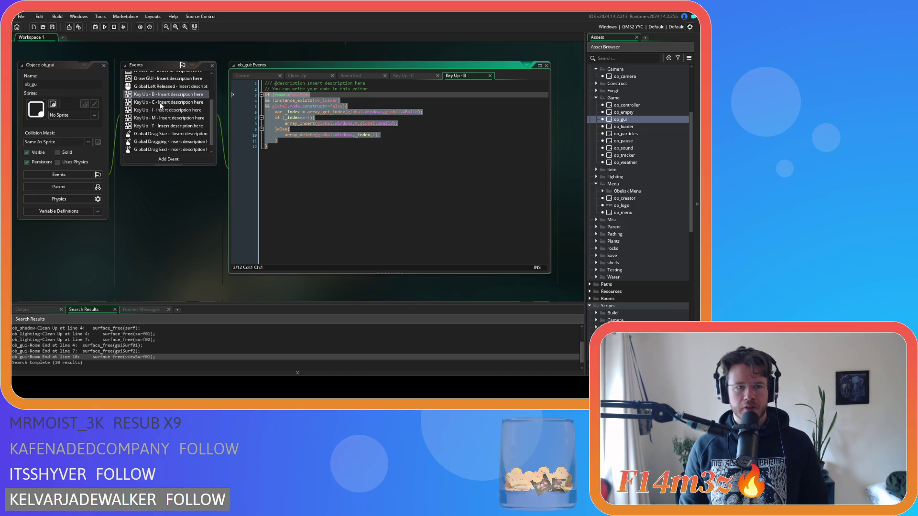
{"action": "left_click", "coordinate": [163, 112]}
{"action": "left_click", "coordinate": [168, 101]}
{"action": "key", "text": "ctrl+v"}
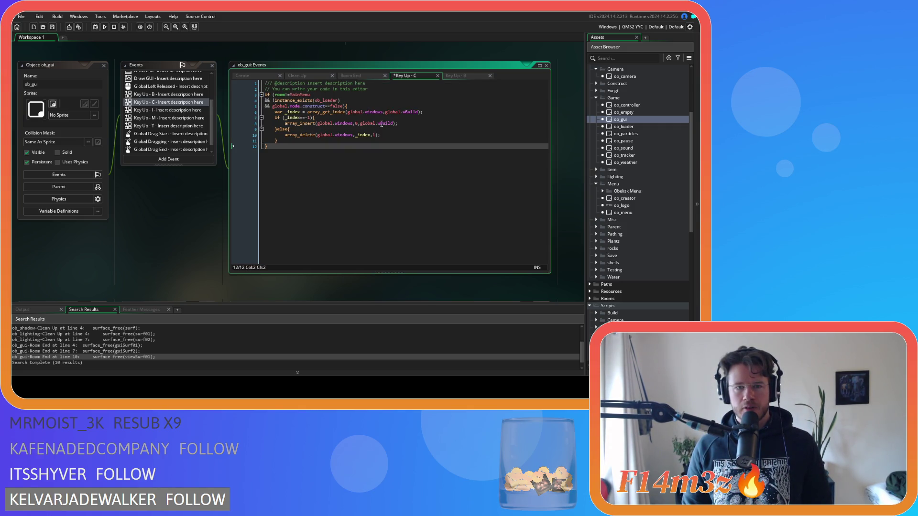
- Replace wBuild with wCamp on lines 6 and 8, save, and run the game
{"action": "double_click", "coordinate": [409, 112]}
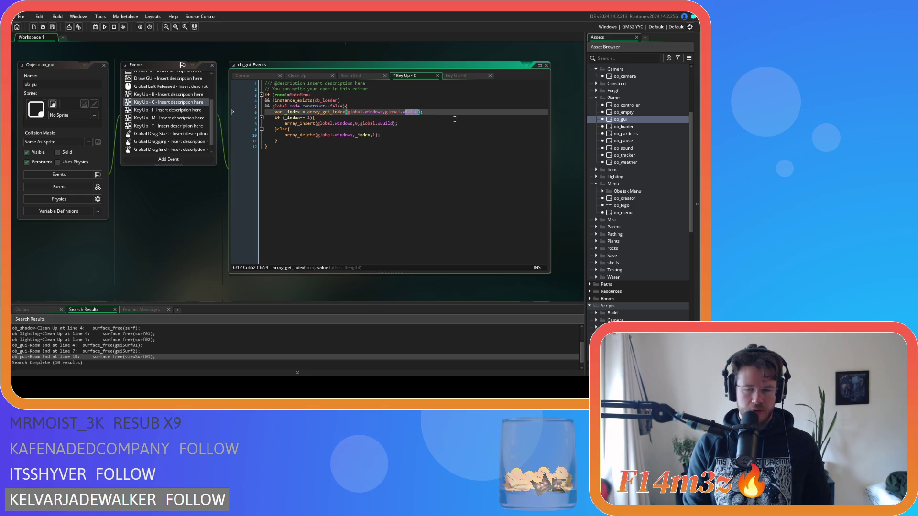
{"action": "type", "text": "wCamp"}
{"action": "left_click", "coordinate": [421, 101]}
{"action": "double_click", "coordinate": [410, 112]}
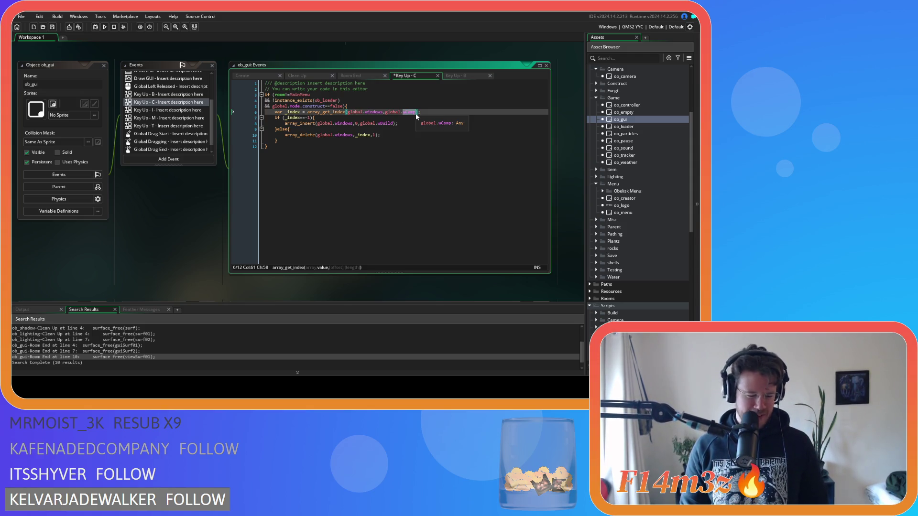
{"action": "key", "text": "ctrl+c"}
{"action": "double_click", "coordinate": [386, 124]}
{"action": "key", "text": "ctrl+v"}
{"action": "key", "text": "ctrl+s"}
{"action": "left_click", "coordinate": [385, 145]}
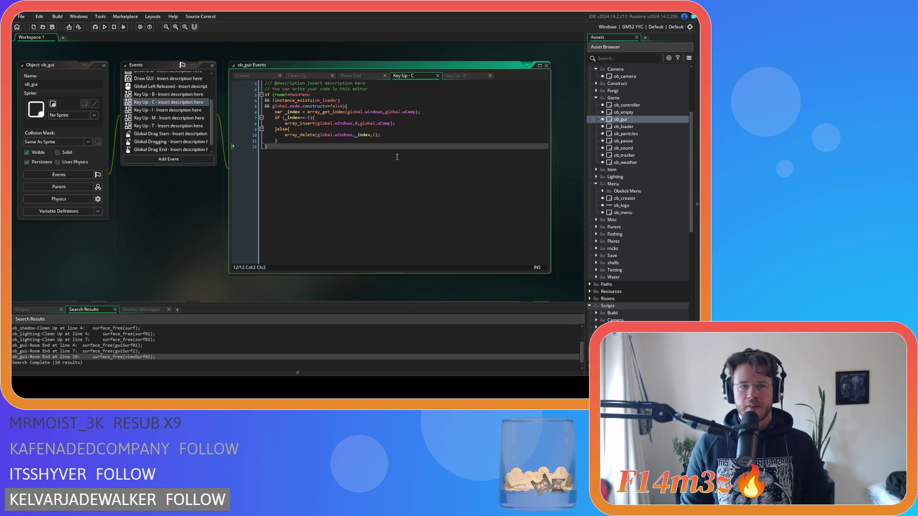
{"action": "key", "text": "F5"}
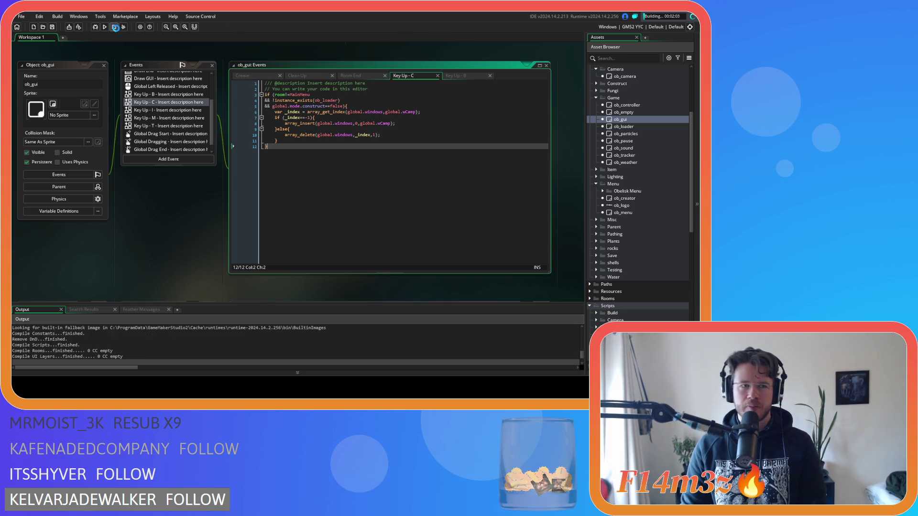
- Switch the build target from GMS2 YYC to GMS2 VM and run the game again
{"action": "left_click", "coordinate": [633, 26]}
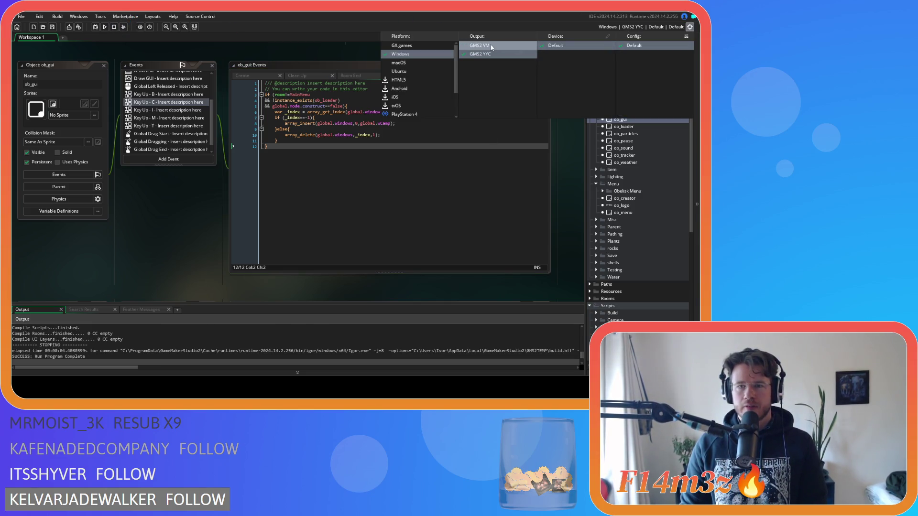
{"action": "left_click", "coordinate": [521, 45]}
{"action": "left_click", "coordinate": [402, 170]}
{"action": "key", "text": "F5"}
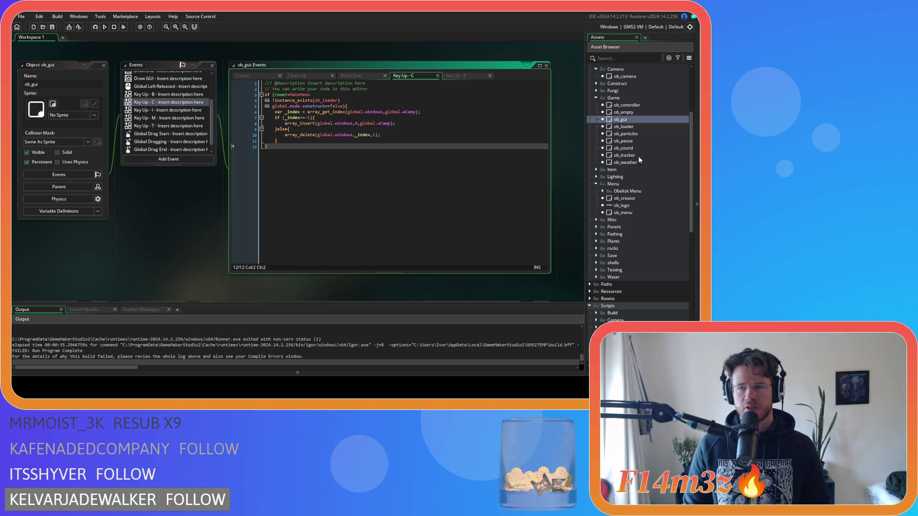
- In ob_gui's Clean Up event, rename guiSurf2 to guiSurf02 on lines 6 and 7
{"action": "double_click", "coordinate": [629, 121]}
{"action": "scroll", "coordinate": [199, 139], "scroll_direction": "up", "scroll_amount": 3}
{"action": "left_click", "coordinate": [306, 77]}
{"action": "left_click", "coordinate": [327, 112]}
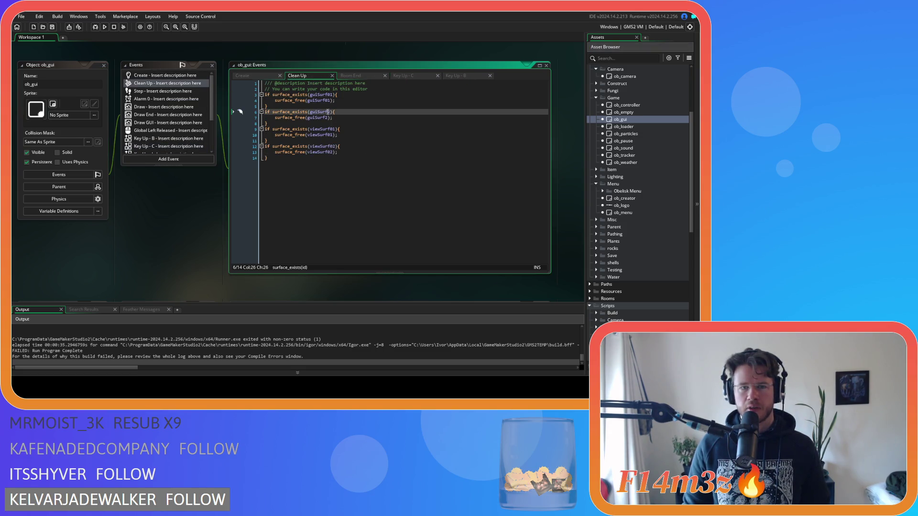
{"action": "type", "text": "0"}
{"action": "key", "text": "Down"}
{"action": "type", "text": "0"}
- Make the same guiSurf02 rename in the Room End event and run the game
{"action": "left_click", "coordinate": [356, 77]}
{"action": "left_click", "coordinate": [328, 111]}
{"action": "type", "text": "0"}
{"action": "left_click", "coordinate": [325, 117]}
{"action": "type", "text": "0"}
{"action": "left_click", "coordinate": [355, 118]}
{"action": "key", "text": "F5"}
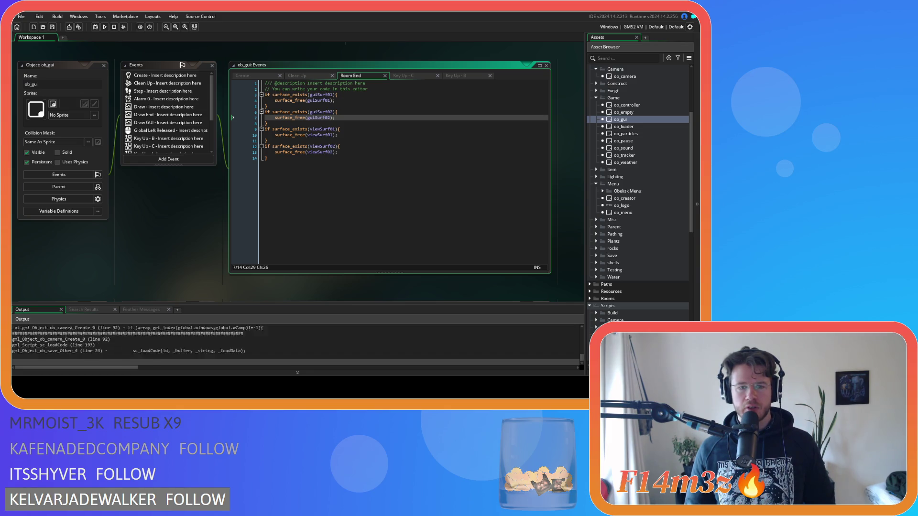
{"action": "key", "text": "ctrl+End"}
{"action": "left_click", "coordinate": [636, 203]}
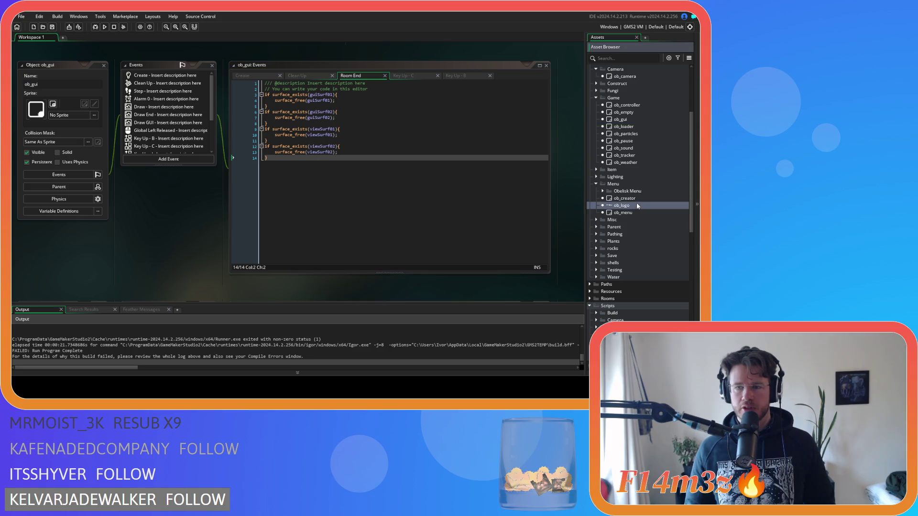
- Fix wcamp to wCamp on line 81 of ob_creator's Create code and run the game
{"action": "double_click", "coordinate": [641, 200]}
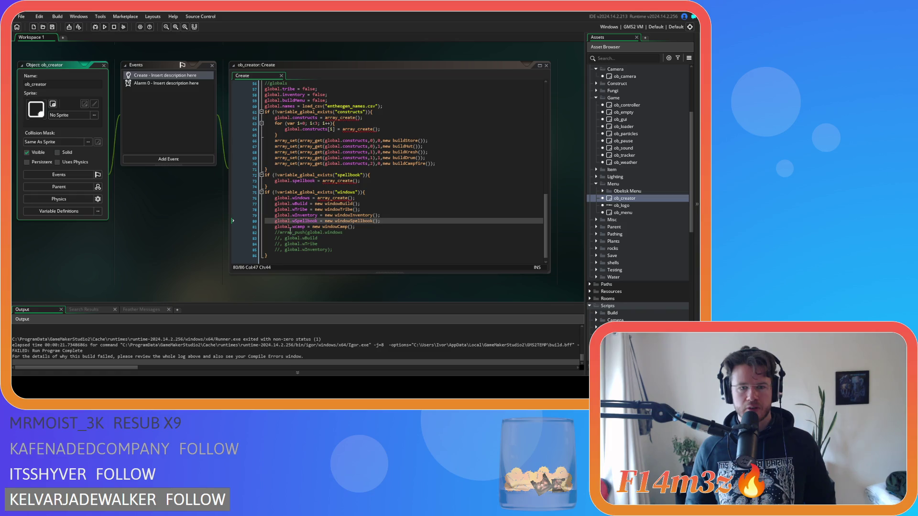
{"action": "left_click", "coordinate": [292, 228]}
{"action": "key", "text": "Delete"}
{"action": "type", "text": "C"}
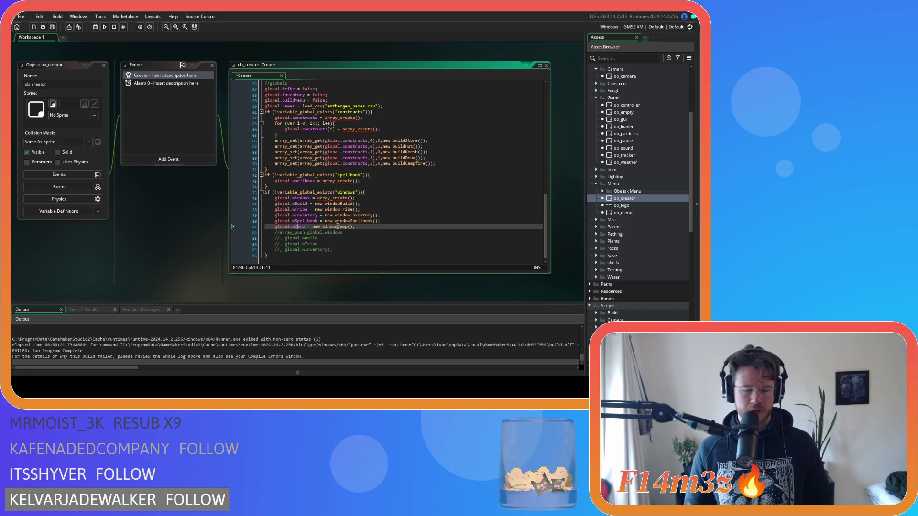
{"action": "left_click", "coordinate": [393, 222]}
{"action": "key", "text": "F5"}
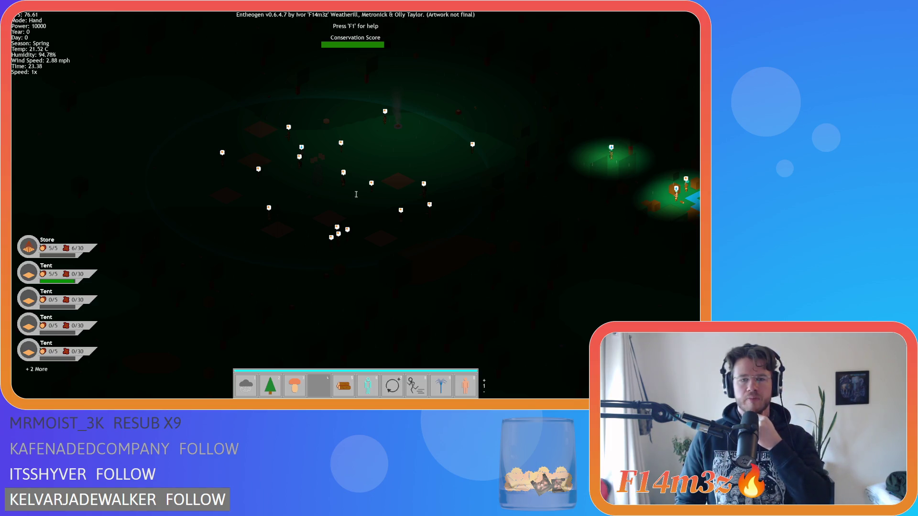
- Click the map to test the game, then reopen ob_gui and the sc_windowCamp script
{"action": "left_click", "coordinate": [268, 226]}
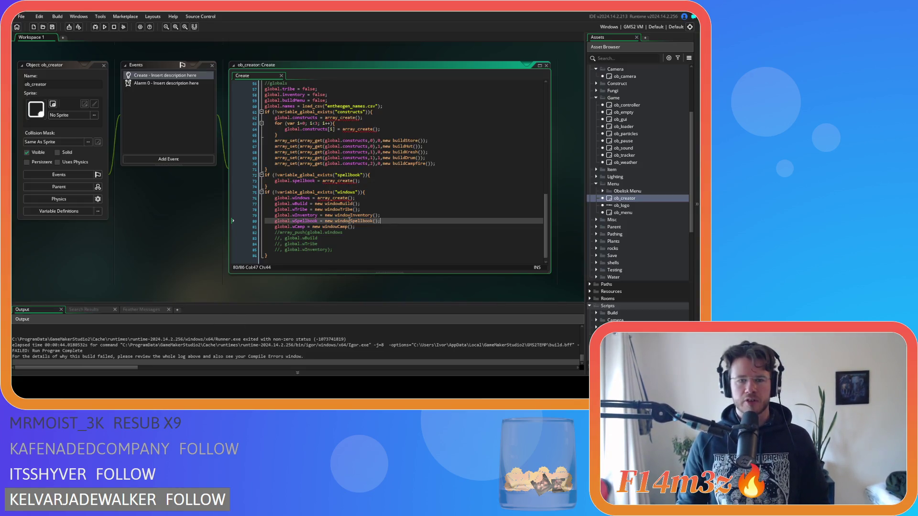
{"action": "scroll", "coordinate": [630, 191], "scroll_direction": "up", "scroll_amount": 2}
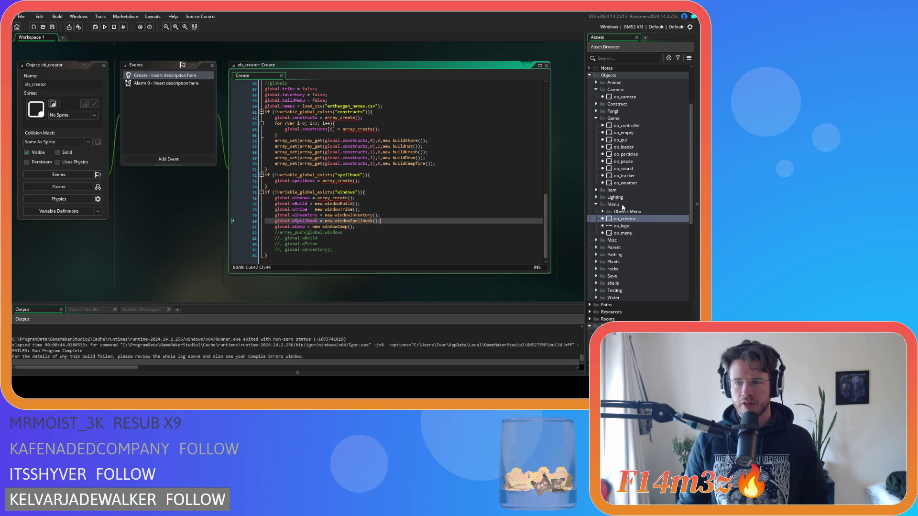
{"action": "double_click", "coordinate": [642, 139]}
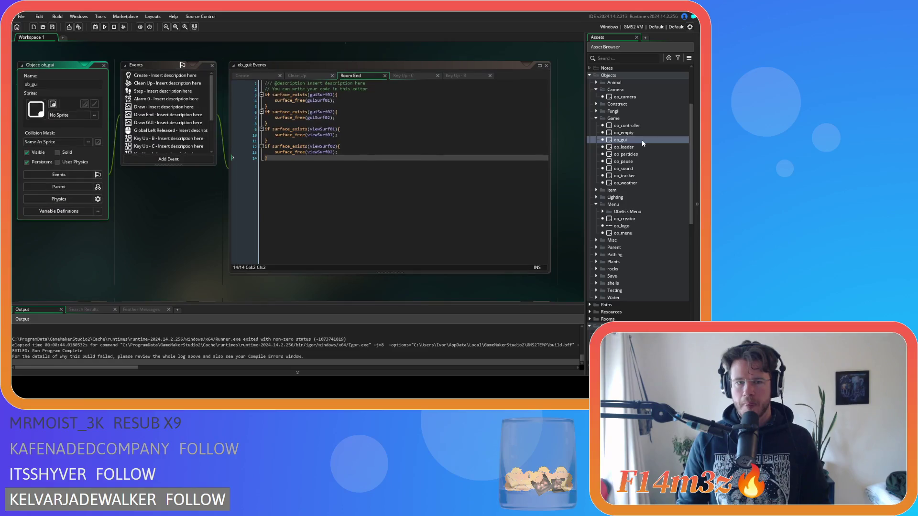
{"action": "scroll", "coordinate": [627, 300], "scroll_direction": "down", "scroll_amount": 10}
{"action": "left_click", "coordinate": [643, 262]}
{"action": "double_click", "coordinate": [643, 262]}
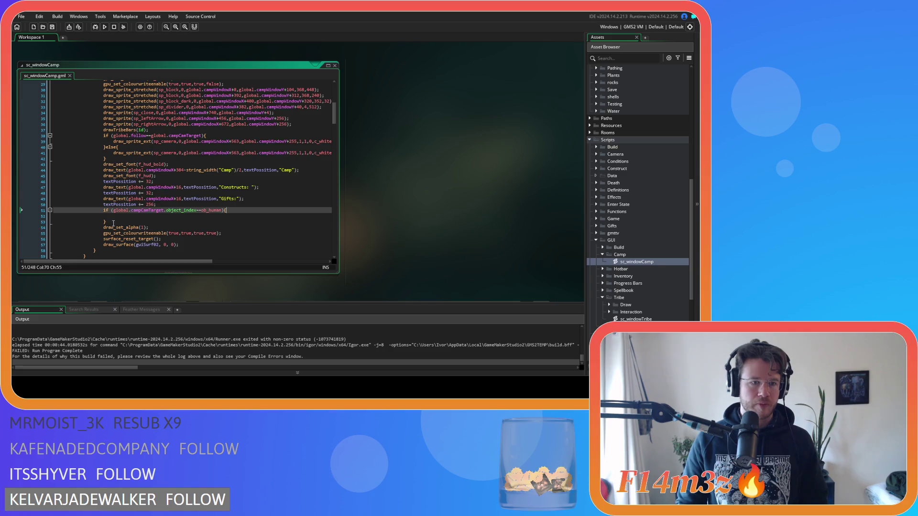
- Comment out the empty human-target if block with Ctrl+K and run the game
{"action": "left_click_drag", "start_coordinate": [113, 222], "coordinate": [104, 213]}
{"action": "key", "text": "ctrl+k"}
{"action": "left_click", "coordinate": [170, 217]}
{"action": "key", "text": "F5"}
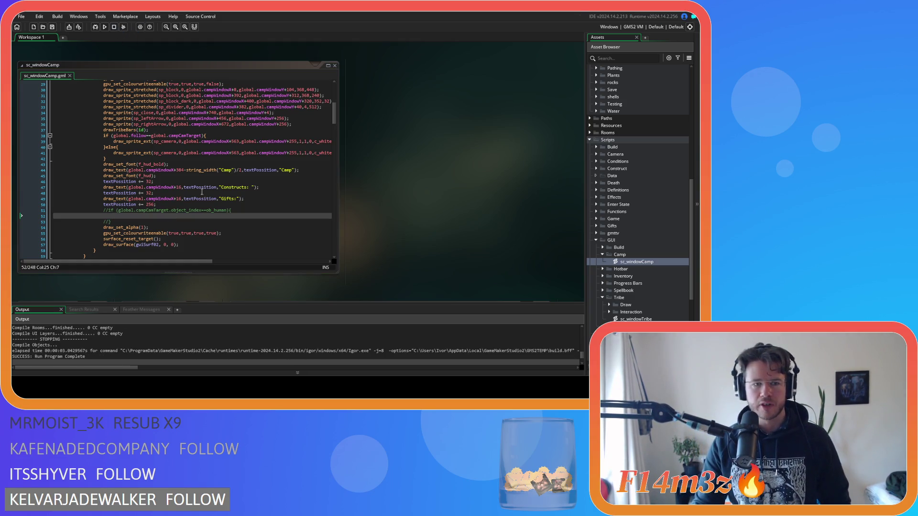
- Delete the Gifts label lines and run the game again to check the Camp window
{"action": "left_click_drag", "start_coordinate": [156, 204], "coordinate": [65, 200]}
{"action": "key", "text": "shift+Up"}
{"action": "key", "text": "shift+Up"}
{"action": "key", "text": "shift+End"}
{"action": "key", "text": "Delete"}
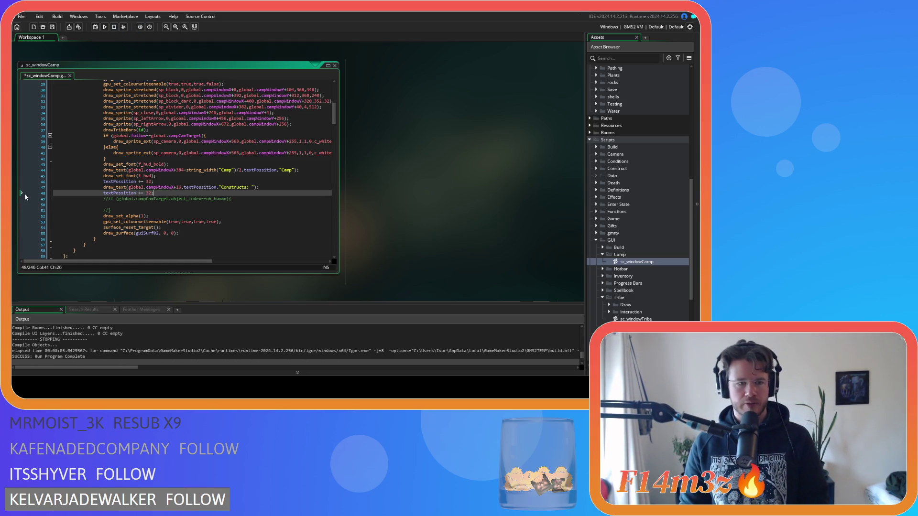
{"action": "key", "text": "F5"}
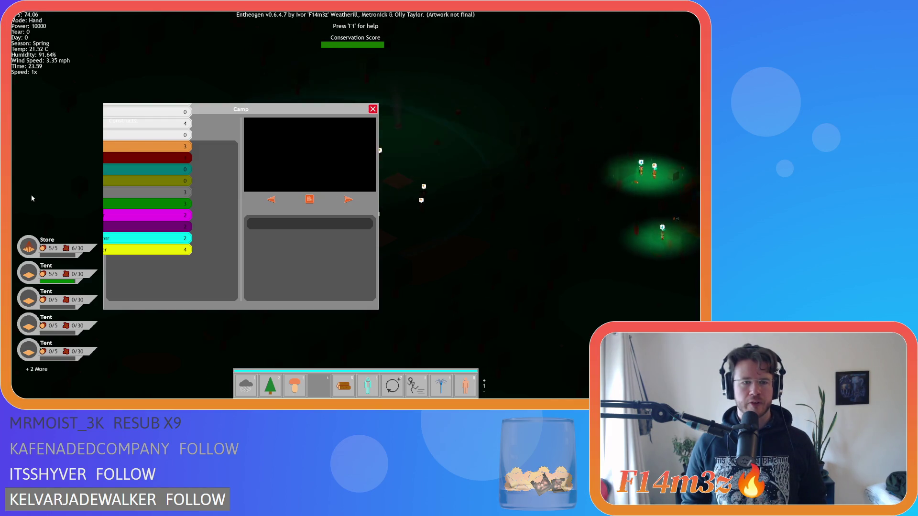
- Close the Camp window, then quit the test run, confirming with Y
{"action": "key", "text": "Escape"}
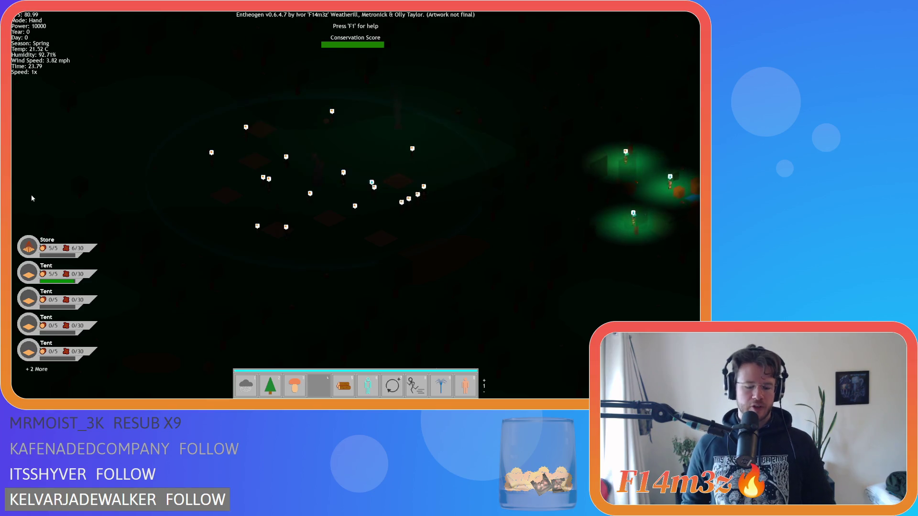
{"action": "key", "text": "Escape"}
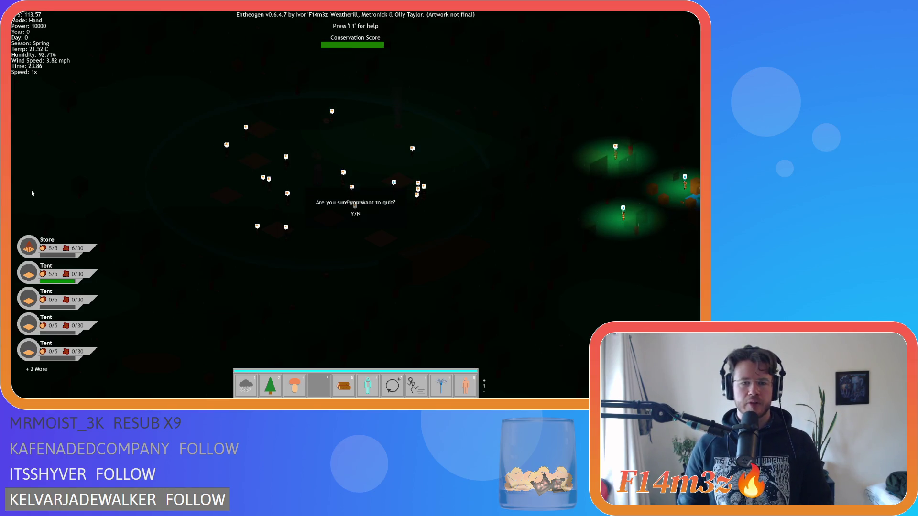
{"action": "key", "text": "y"}
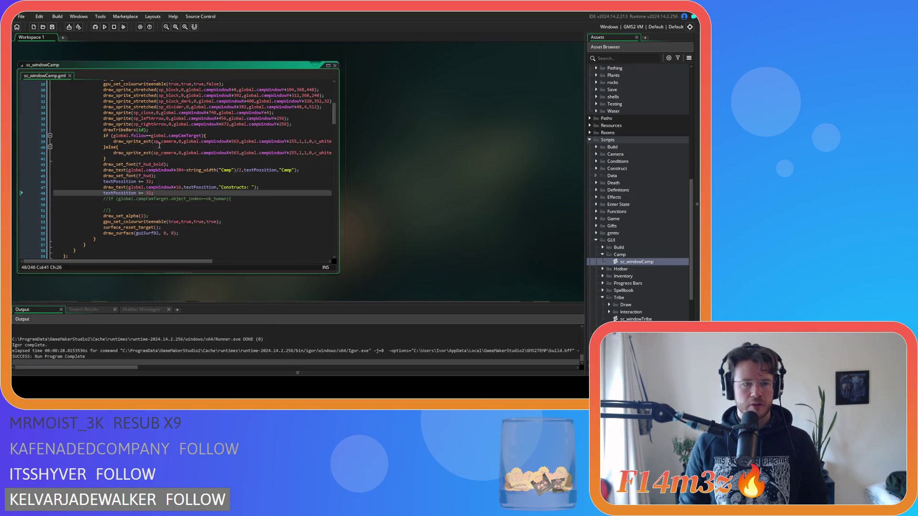
- Delete the drawTribeBars(id); line, save sc_windowCamp, and build and run the game
{"action": "scroll", "coordinate": [157, 143], "scroll_direction": "up", "scroll_amount": 1}
{"action": "left_click_drag", "start_coordinate": [156, 142], "coordinate": [20, 142]}
{"action": "key", "text": "BackSpace"}
{"action": "key", "text": "BackSpace"}
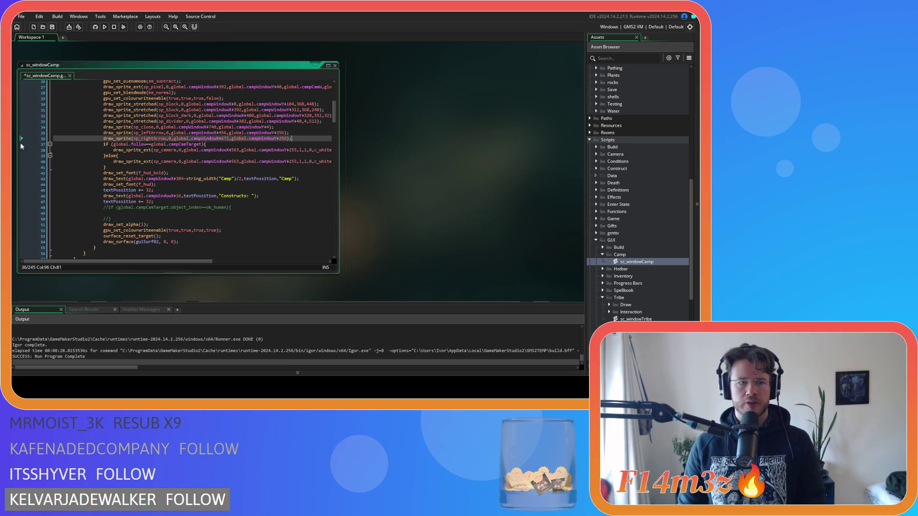
{"action": "key", "text": "ctrl+s"}
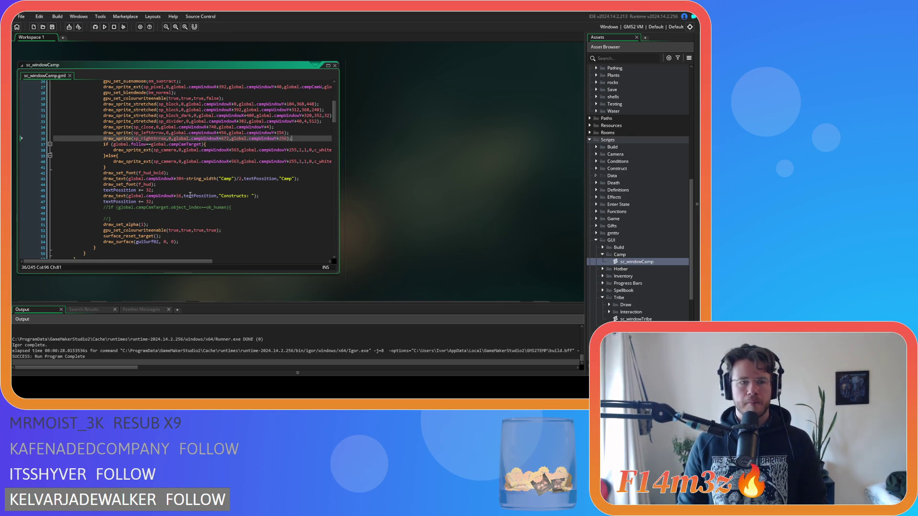
{"action": "mouse_move", "coordinate": [179, 262]}
{"action": "left_mouse_down"}
{"action": "mouse_move", "coordinate": [217, 266]}
{"action": "mouse_move", "coordinate": [196, 262]}
{"action": "left_mouse_up"}
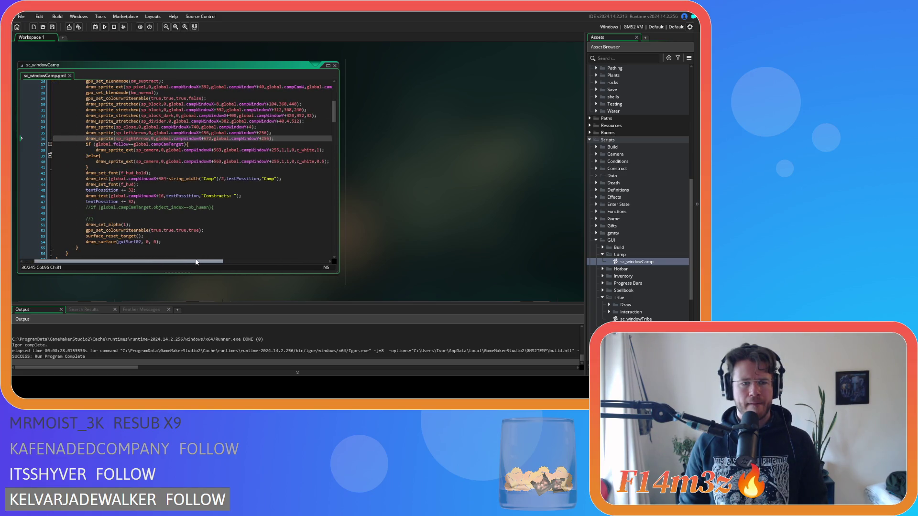
{"action": "key", "text": "F5"}
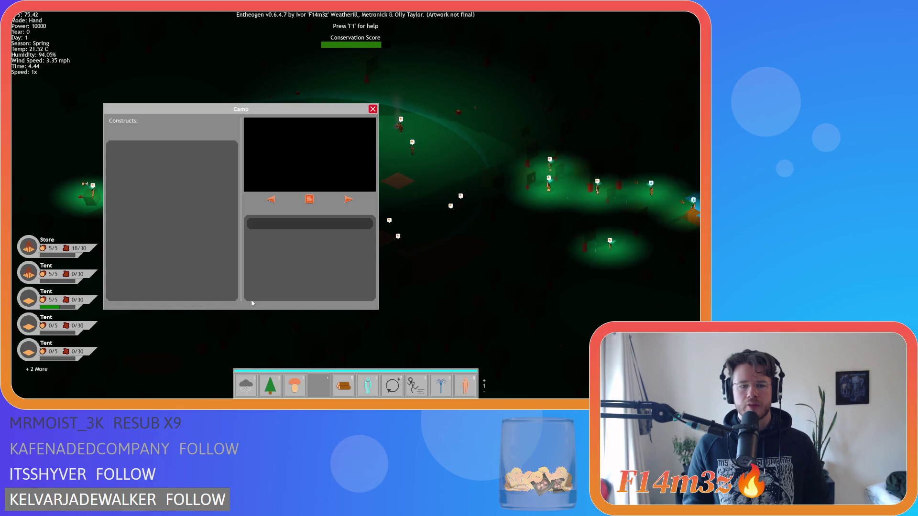
- Close the Camp window, confirm quitting, and return to the dimmed camera sprite call
{"action": "key", "text": "Escape"}
{"action": "key", "text": "Escape"}
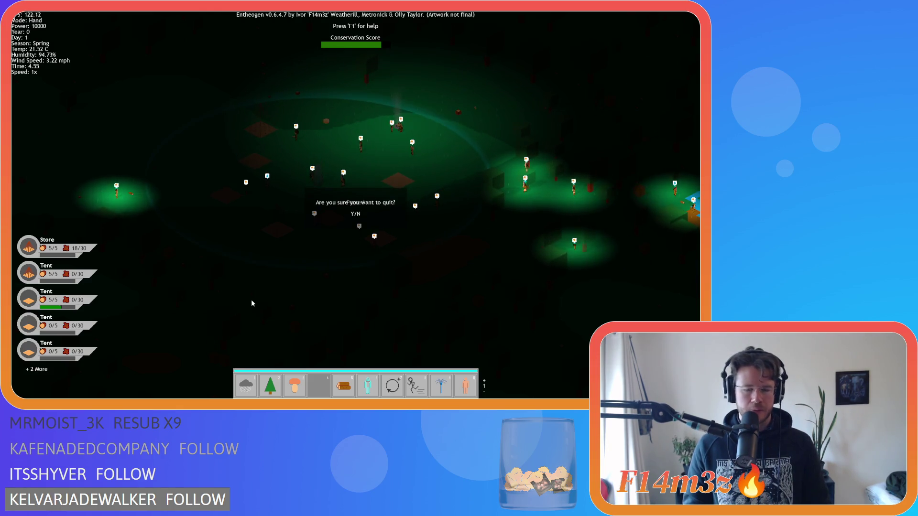
{"action": "key", "text": "y"}
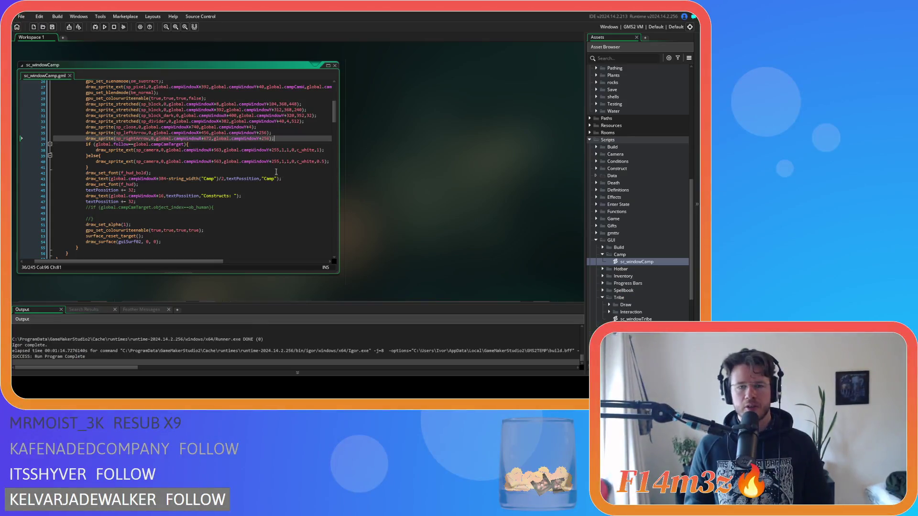
{"action": "left_click", "coordinate": [248, 161]}
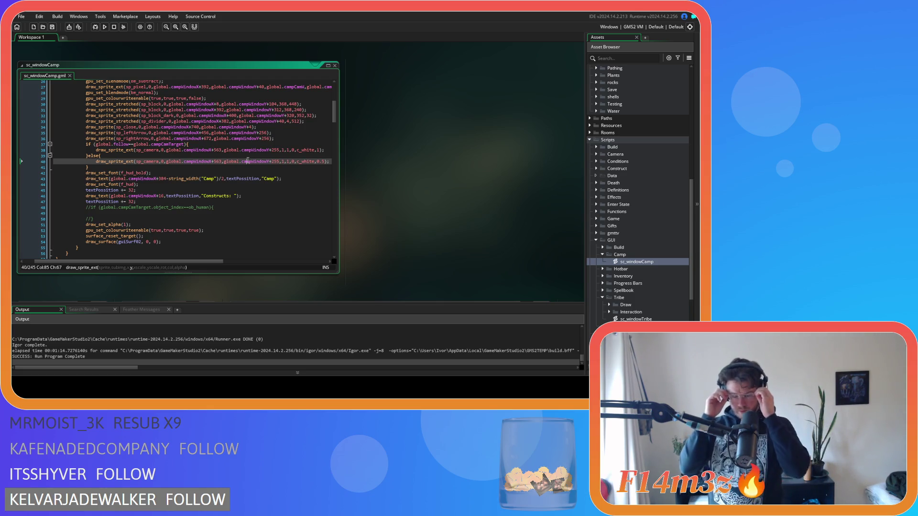
- Review the font setup and left arrow sprite lines, then rebuild and bring up the game
{"action": "left_click", "coordinate": [248, 211]}
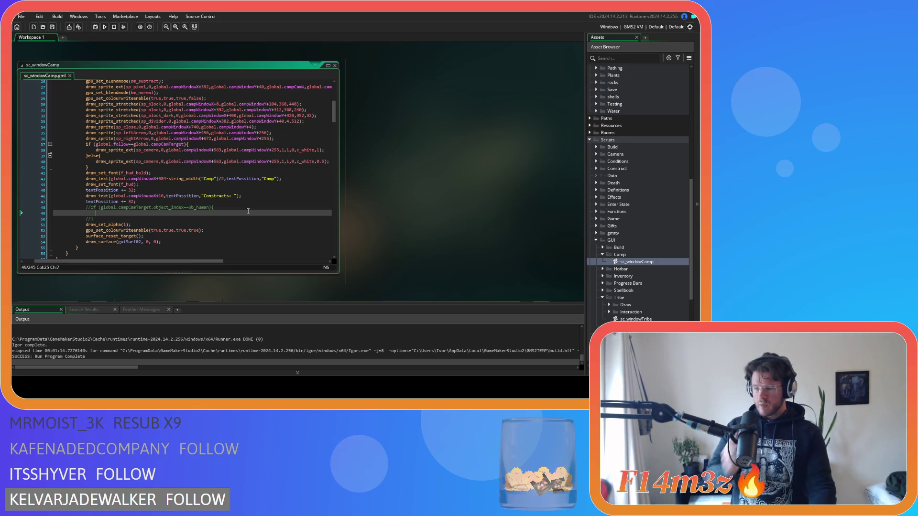
{"action": "left_click", "coordinate": [180, 184]}
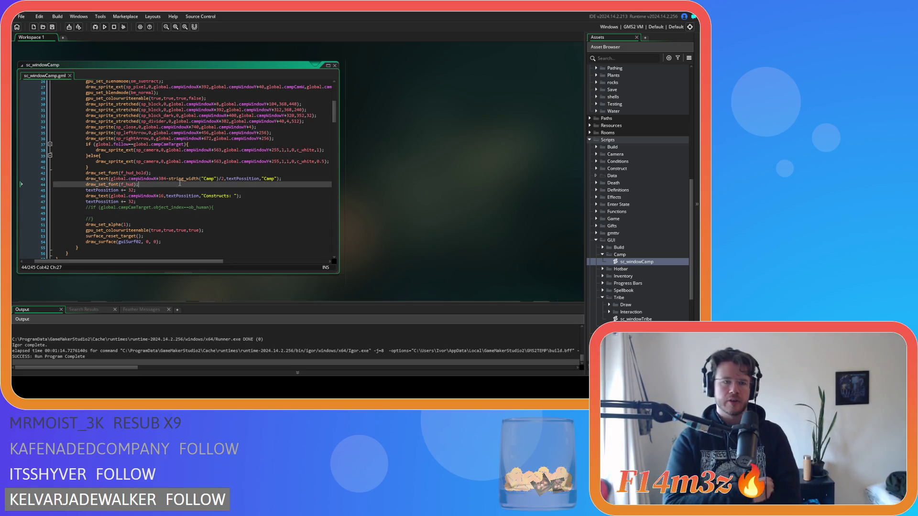
{"action": "scroll", "coordinate": [302, 152], "scroll_direction": "up", "scroll_amount": 3}
{"action": "left_click", "coordinate": [278, 189]}
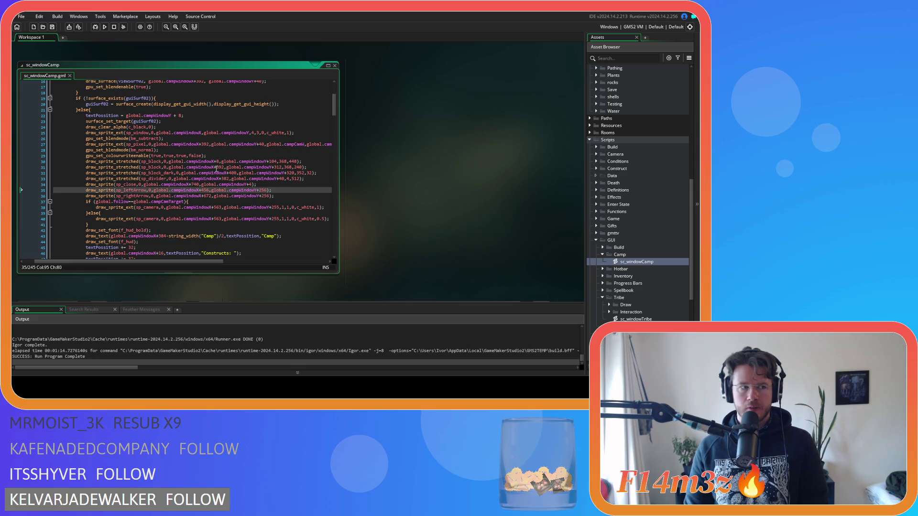
{"action": "key", "text": "F5"}
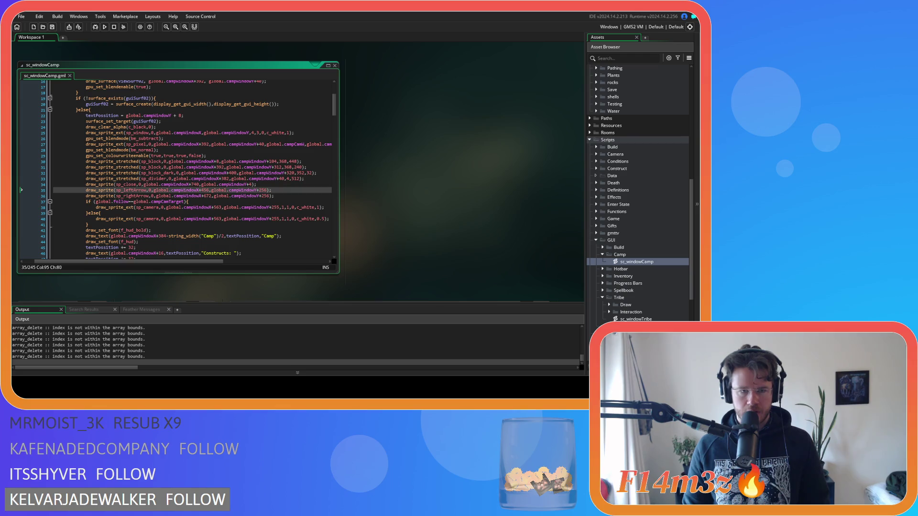
{"action": "key", "text": "alt+Tab"}
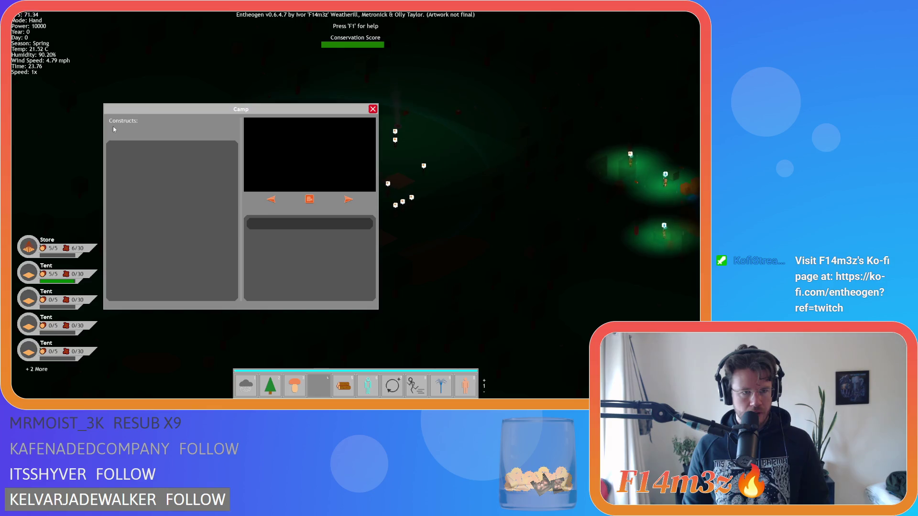
- Close the Camp window and confirm quitting the test run with Y
{"action": "key", "text": "Escape"}
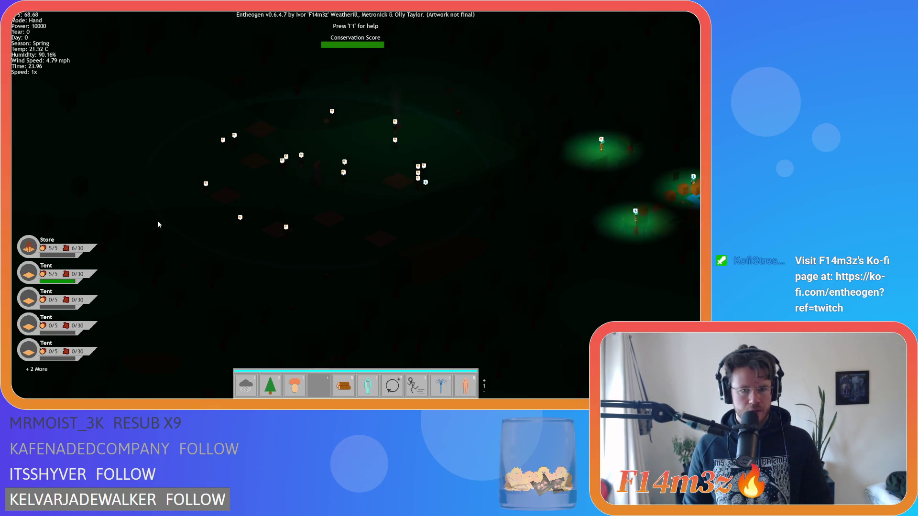
{"action": "key", "text": "y"}
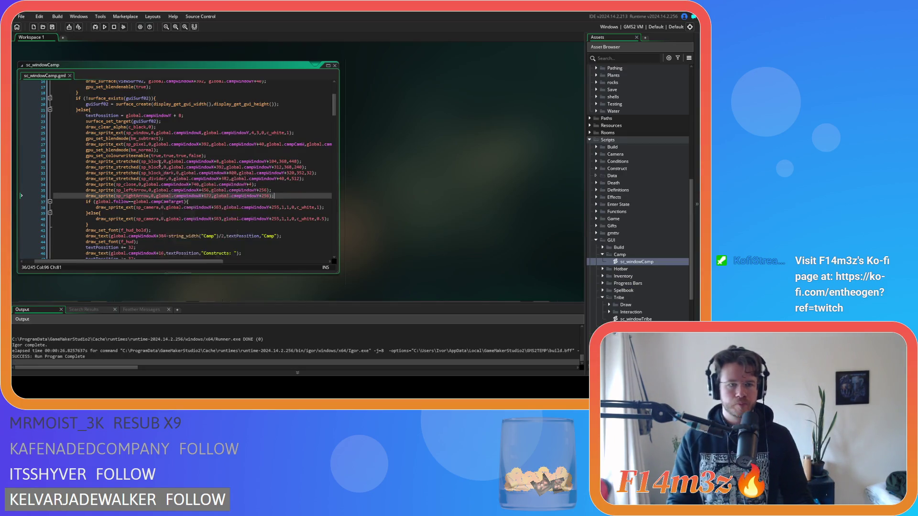
- Try Y offsets of 72 for the left sp_block panel and 312 for the right one
{"action": "left_click", "coordinate": [281, 161]}
{"action": "left_click", "coordinate": [218, 161]}
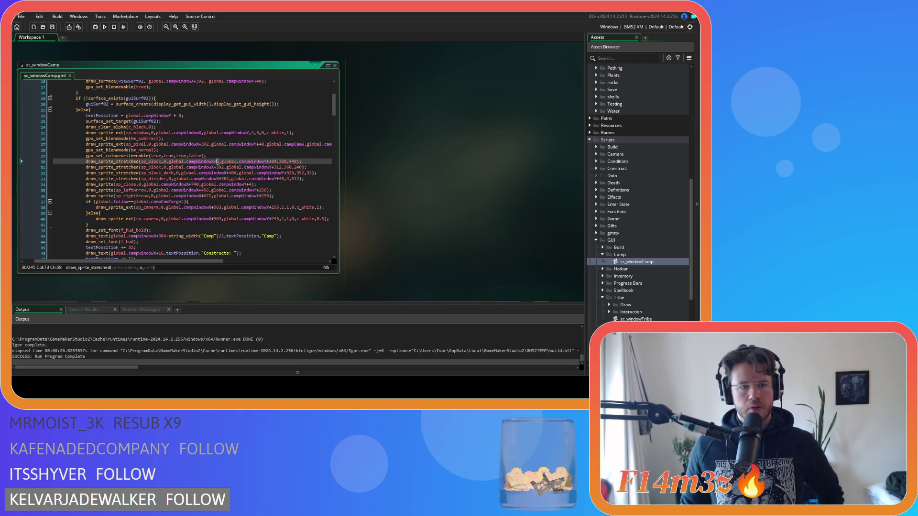
{"action": "double_click", "coordinate": [273, 162]}
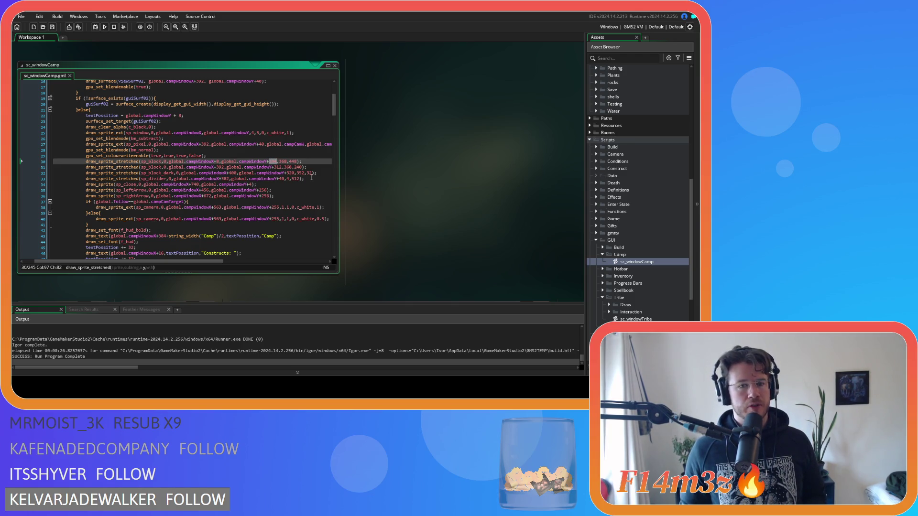
{"action": "type", "text": "72"}
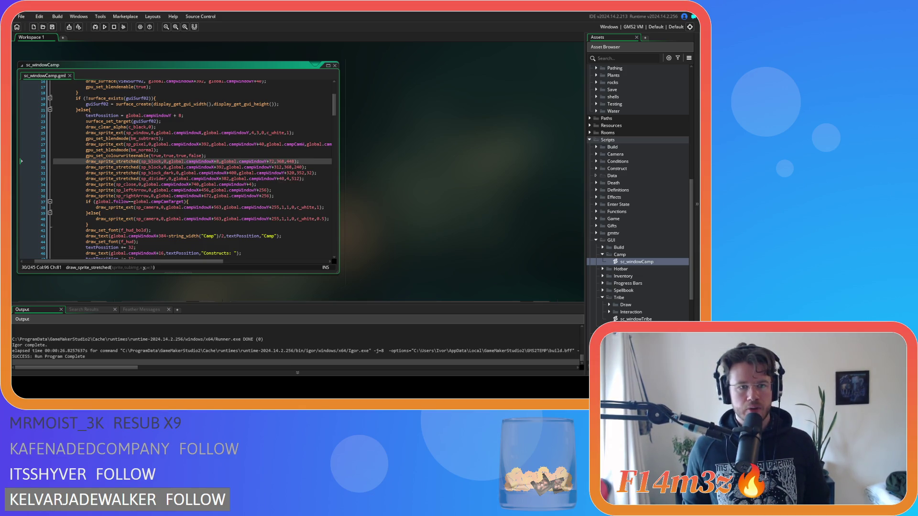
{"action": "left_click", "coordinate": [278, 168]}
{"action": "double_click", "coordinate": [279, 167]}
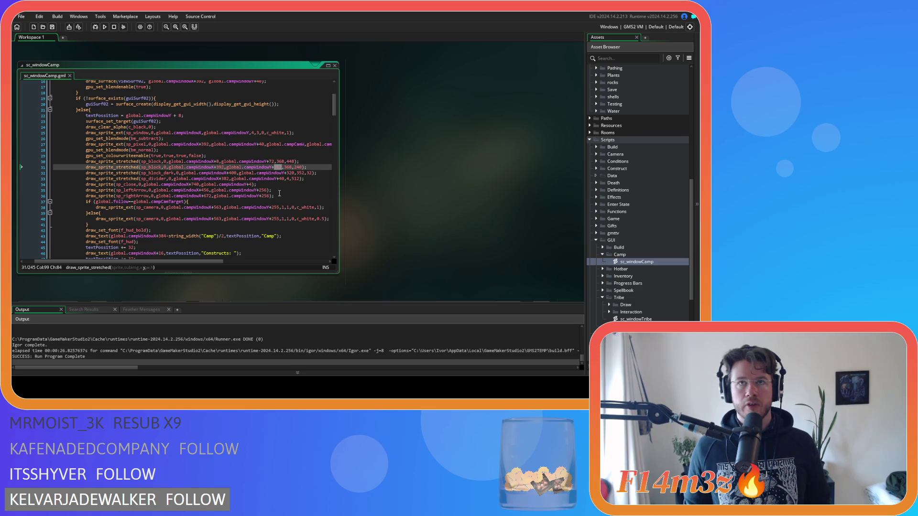
{"action": "type", "text": "312"}
- Change the left panel's offset to 40 and the right panel's to 280, saving the script
{"action": "double_click", "coordinate": [272, 161]}
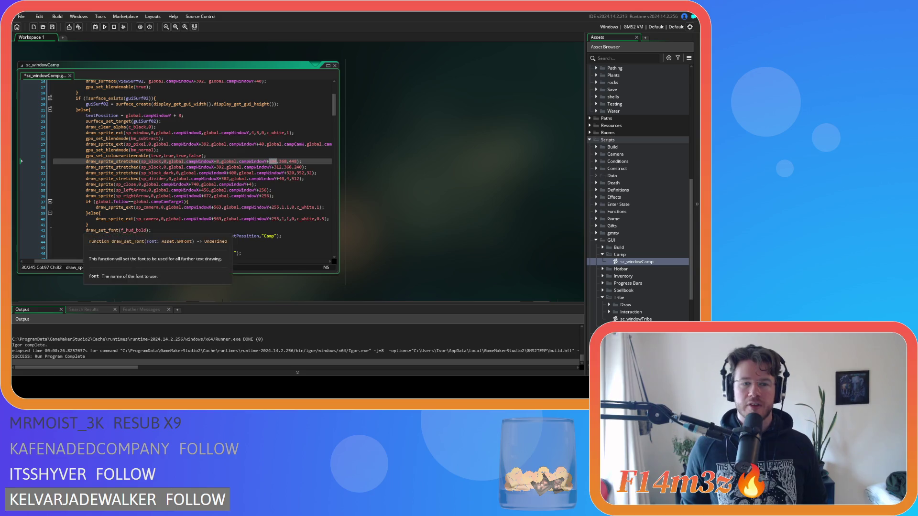
{"action": "type", "text": "40"}
{"action": "left_click", "coordinate": [283, 179]}
{"action": "key", "text": "ctrl+s"}
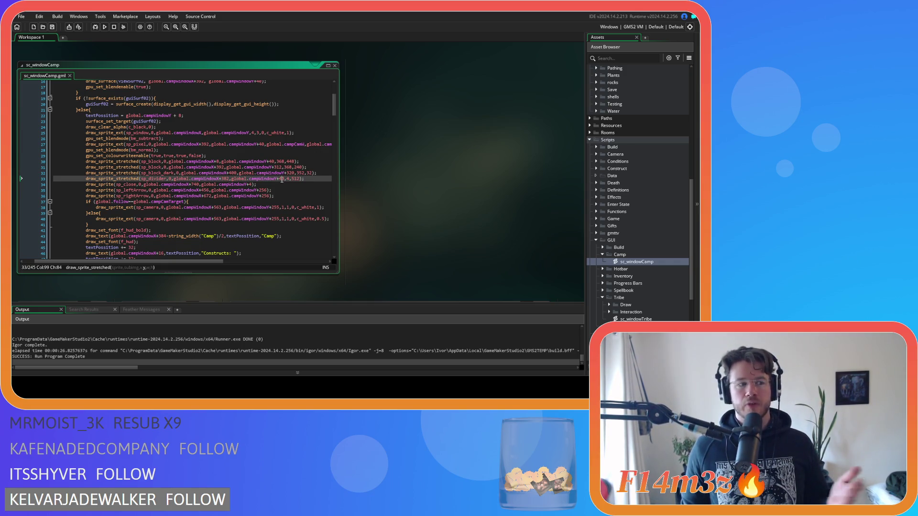
{"action": "left_click", "coordinate": [317, 178]}
{"action": "double_click", "coordinate": [278, 168]}
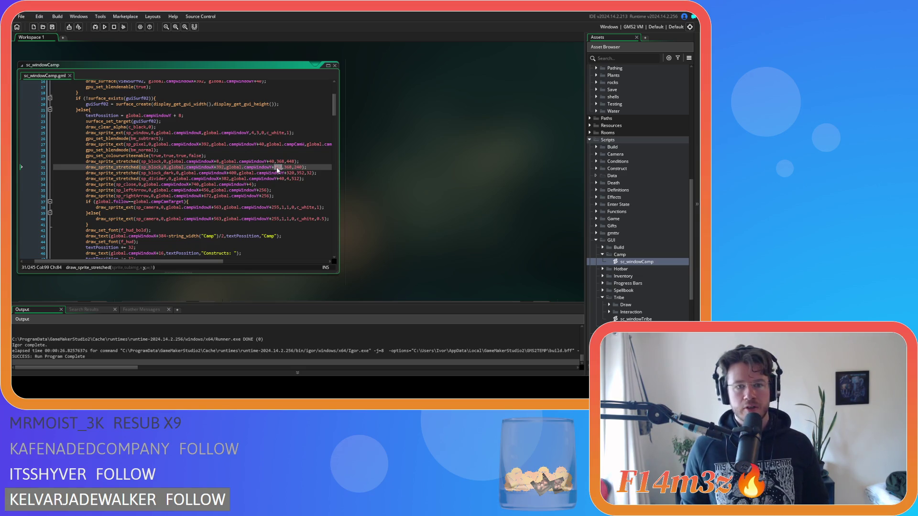
{"action": "type", "text": "2"}
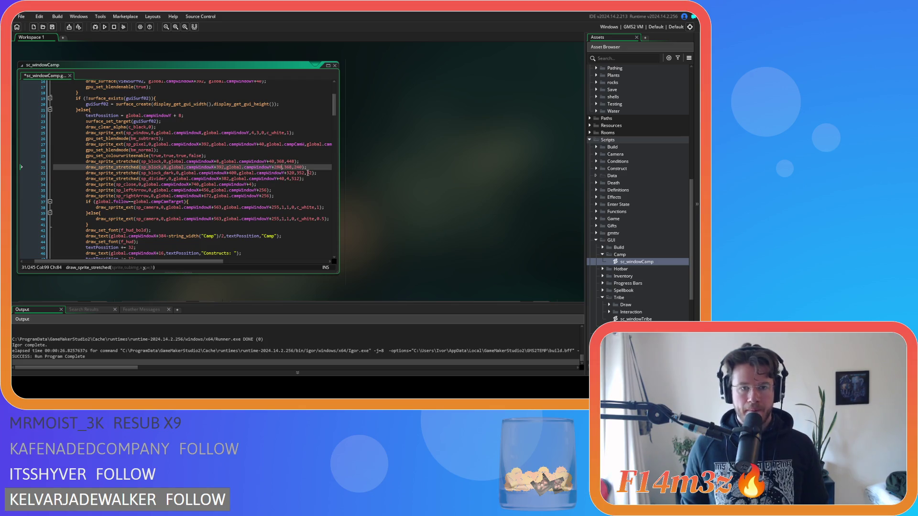
{"action": "type", "text": "80"}
{"action": "left_click", "coordinate": [307, 172]}
{"action": "key", "text": "ctrl+s"}
- Select the left panel's height value 448 for editing
{"action": "double_click", "coordinate": [281, 162]}
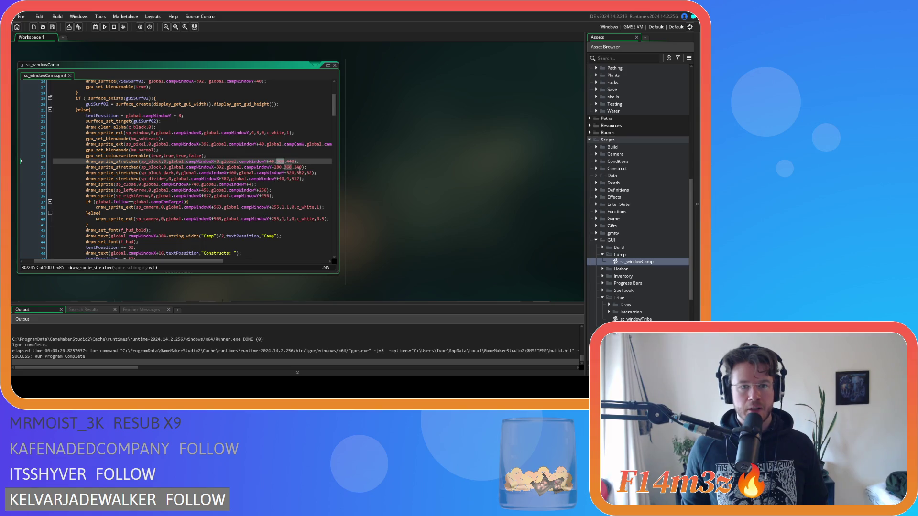
{"action": "left_click", "coordinate": [291, 162]}
{"action": "double_click", "coordinate": [290, 162]}
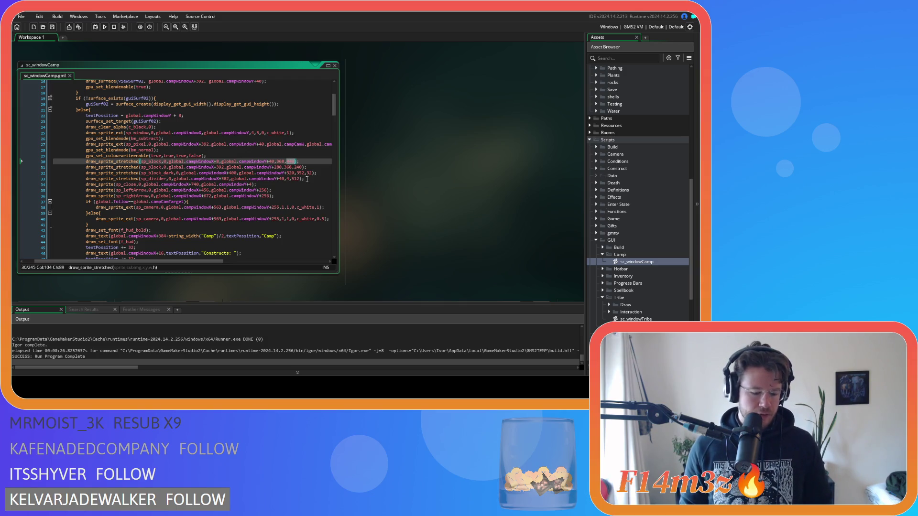
- Set the left panel height to 512 and the right panel to 368×272, save, and run the game
{"action": "type", "text": "512"}
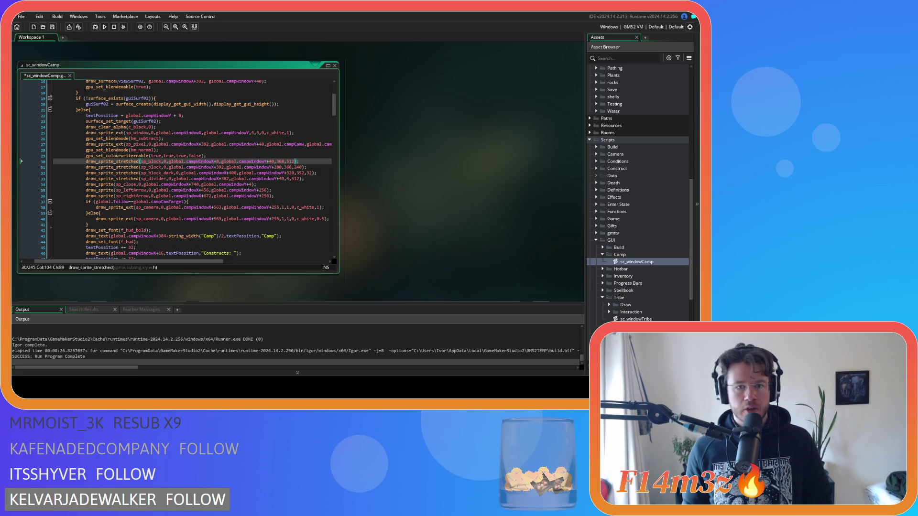
{"action": "key", "text": "Down"}
{"action": "key", "text": "ctrl+shift+Left"}
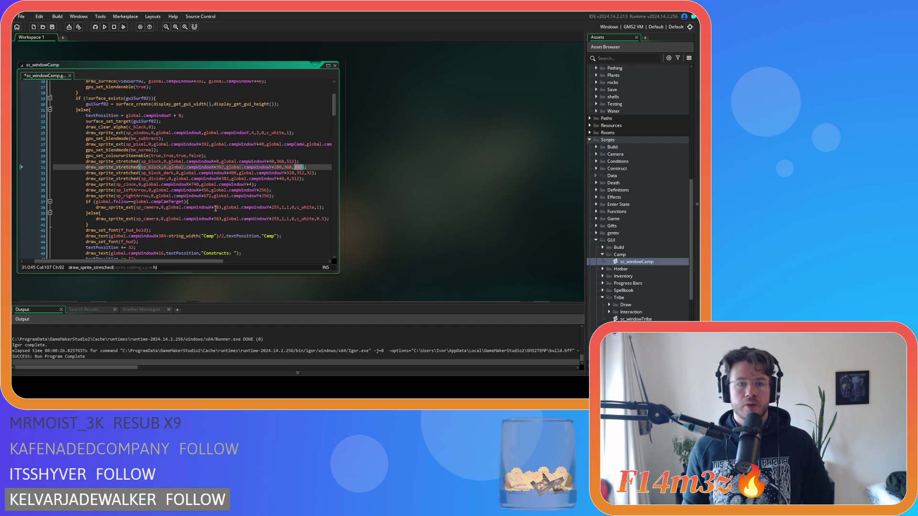
{"action": "type", "text": "368,272"}
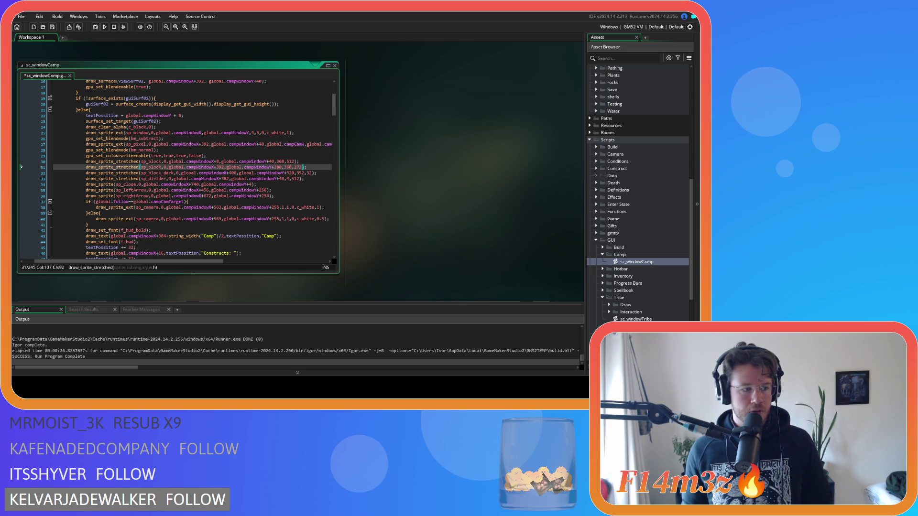
{"action": "double_click", "coordinate": [298, 167]}
{"action": "left_click", "coordinate": [315, 166]}
{"action": "key", "text": "ctrl+s"}
{"action": "left_click", "coordinate": [288, 188]}
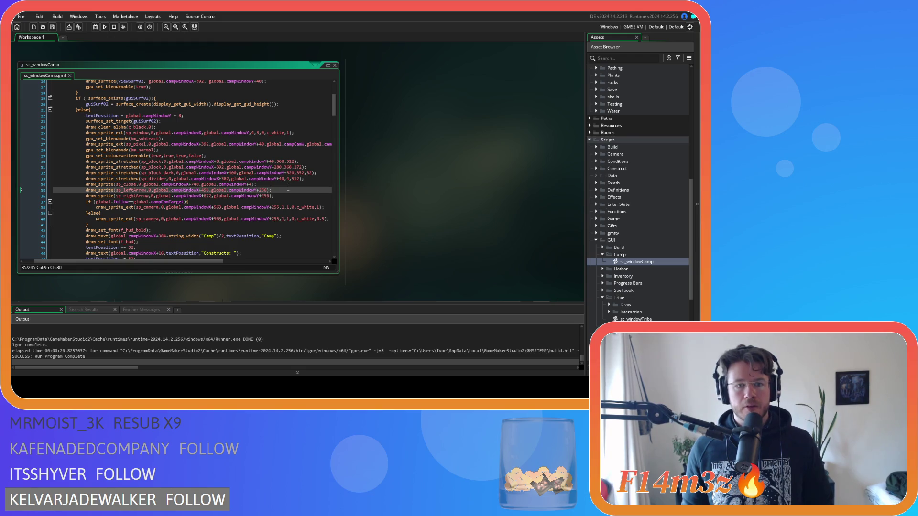
{"action": "key", "text": "F5"}
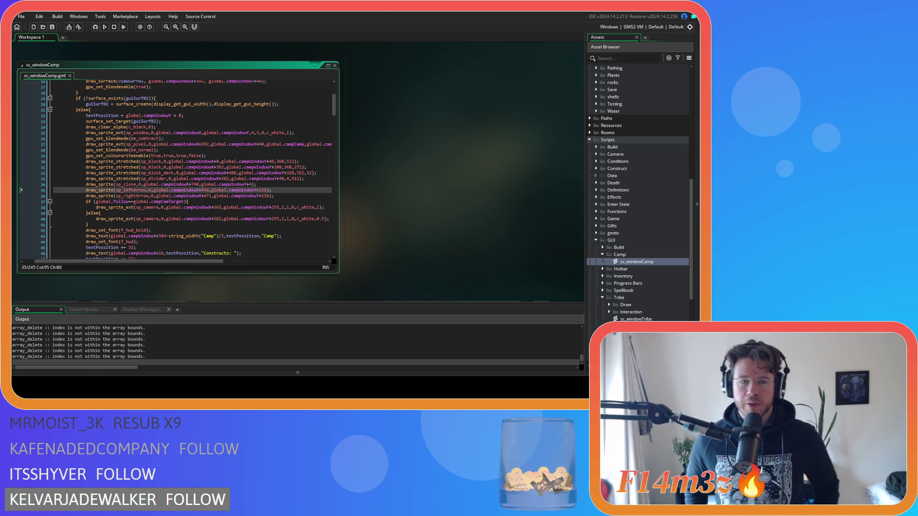
- Switch to the running game, close the Camp window, and confirm quitting with Y
{"action": "key", "text": "alt+Tab"}
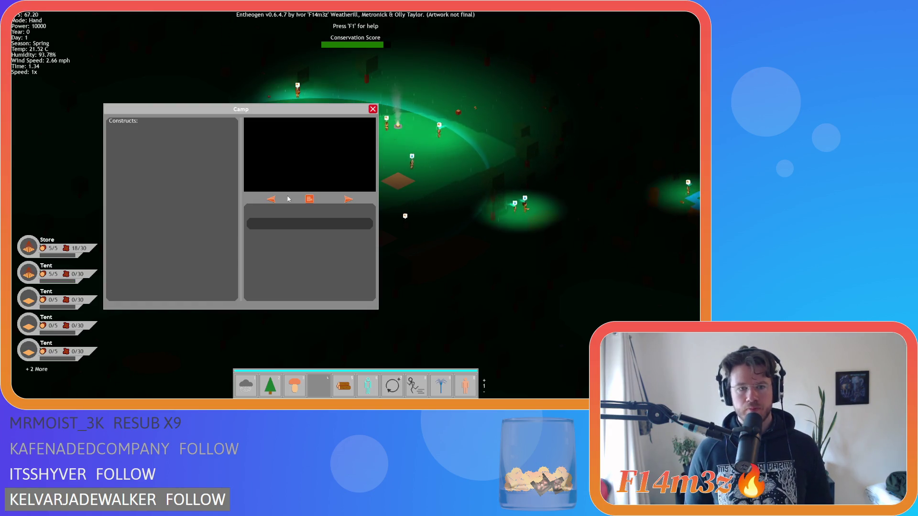
{"action": "key", "text": "Escape"}
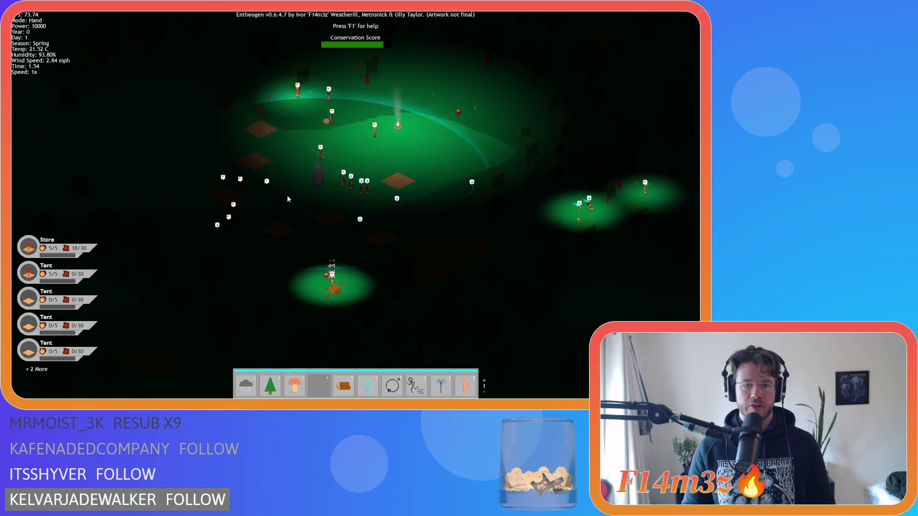
{"action": "key", "text": "Escape"}
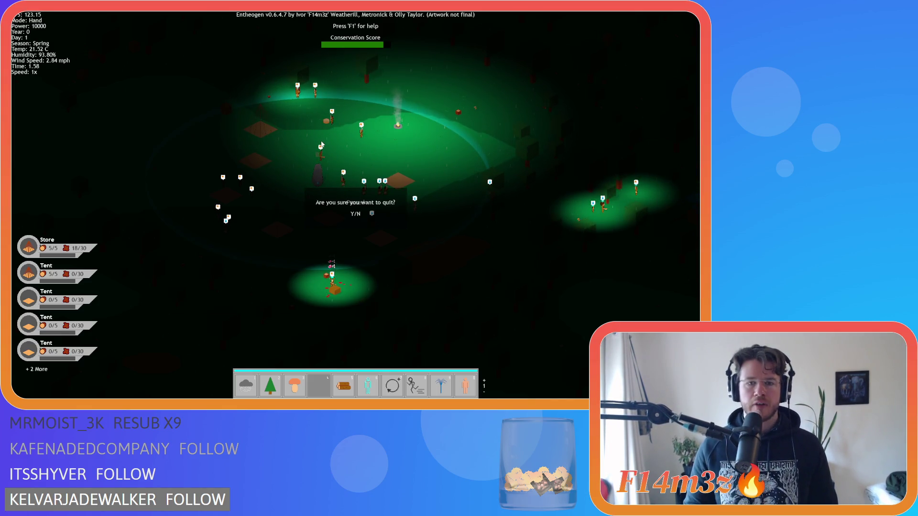
{"action": "key", "text": "y"}
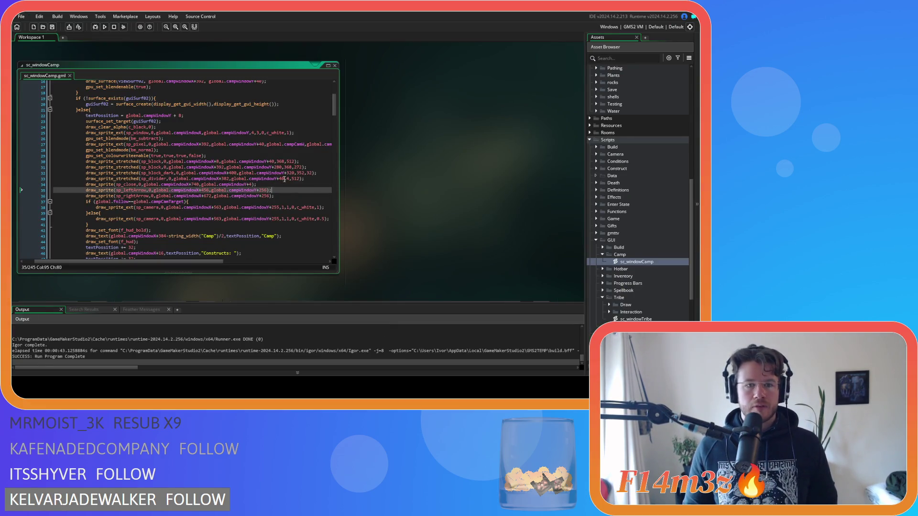
- Move the left panel to campWindowY+64 and try a width of 344, then undo it back to 368
{"action": "double_click", "coordinate": [271, 161]}
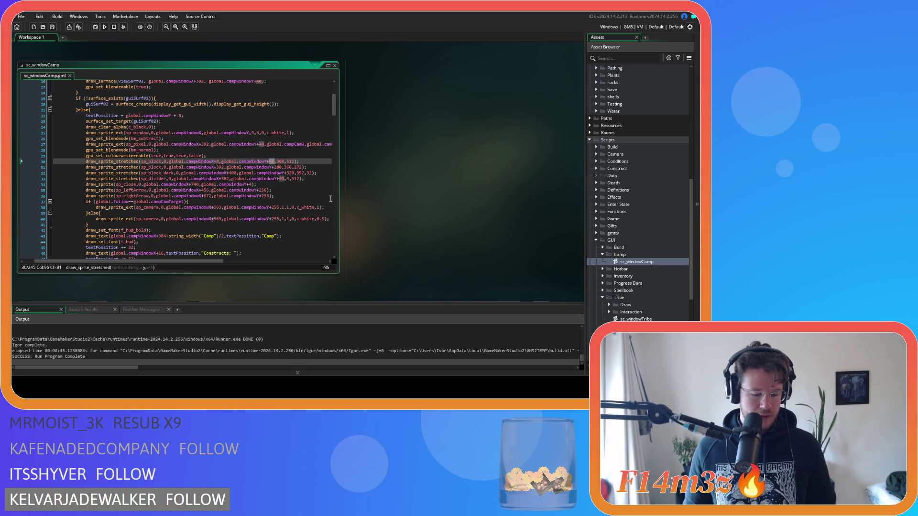
{"action": "type", "text": "64"}
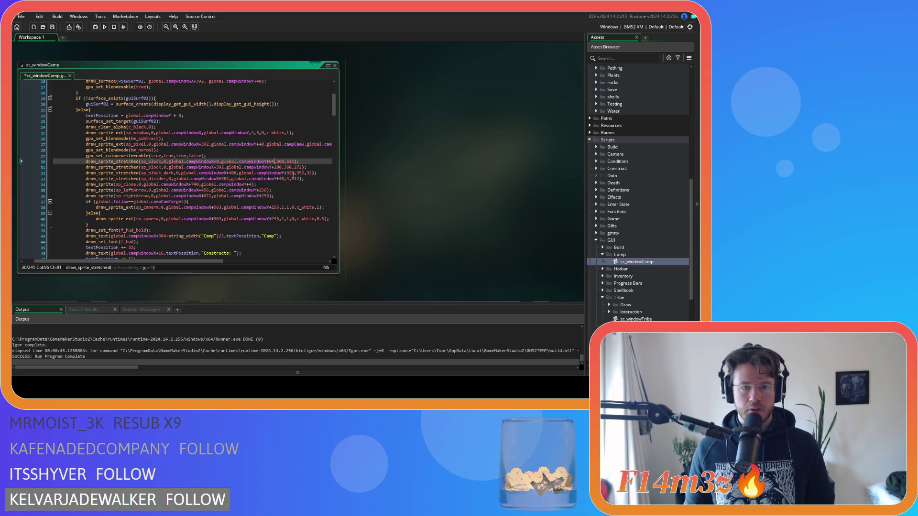
{"action": "double_click", "coordinate": [281, 162]}
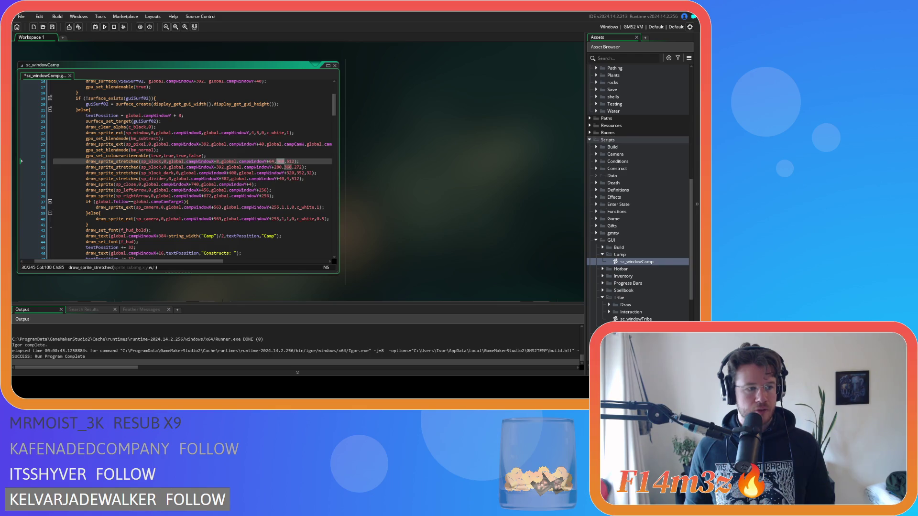
{"action": "type", "text": "344"}
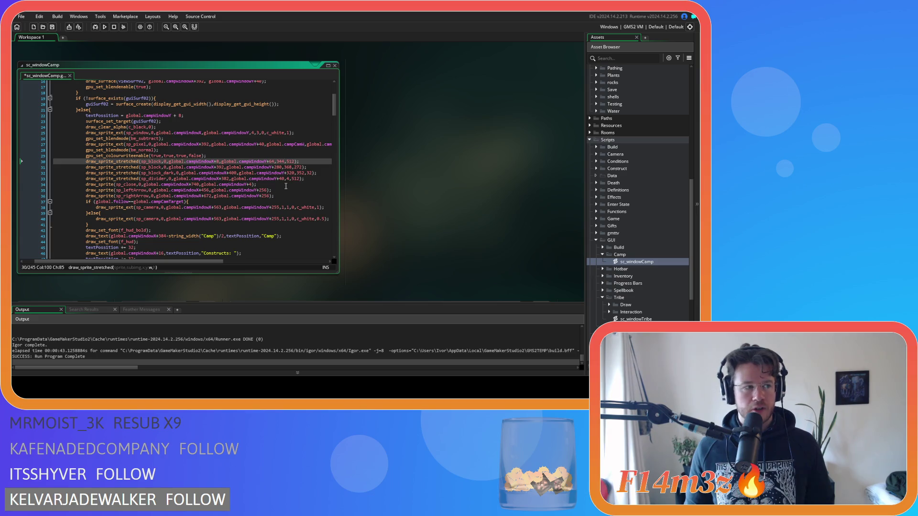
{"action": "key", "text": "ctrl+s"}
{"action": "left_click", "coordinate": [286, 167]}
{"action": "key", "text": "ctrl+z"}
- Shorten the left panel's height from 512 to 480 and save the script
{"action": "left_click", "coordinate": [292, 162]}
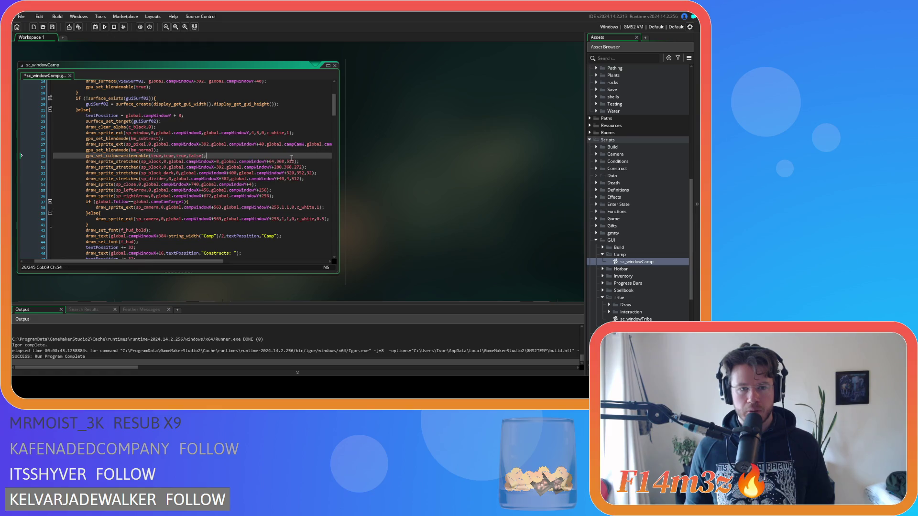
{"action": "double_click", "coordinate": [292, 162]}
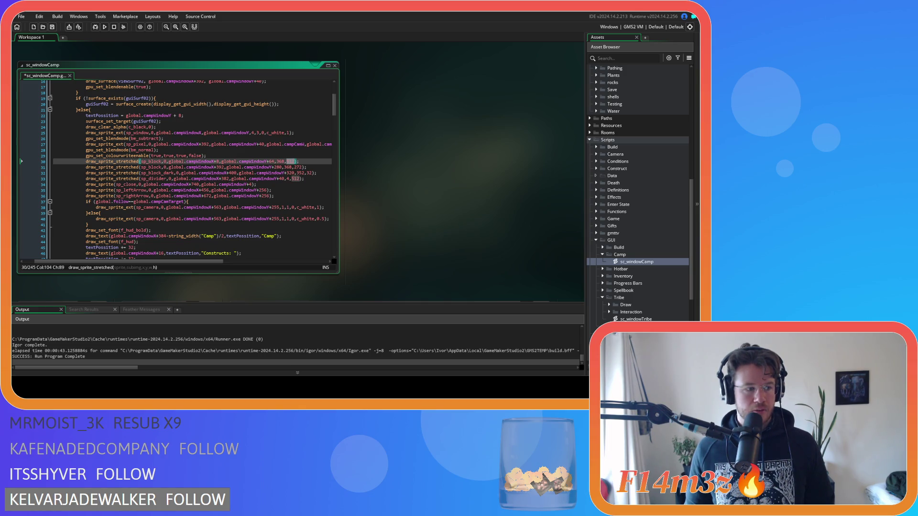
{"action": "type", "text": "480"}
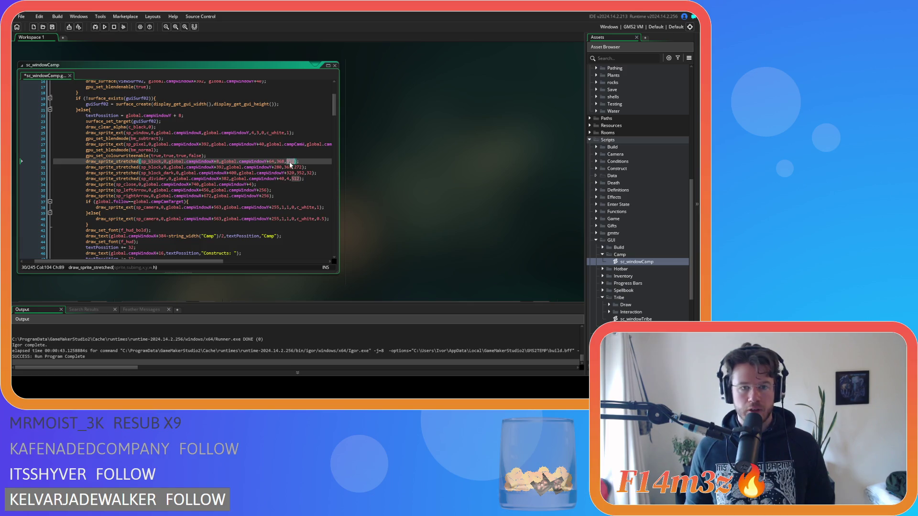
{"action": "key", "text": "ctrl+s"}
{"action": "double_click", "coordinate": [299, 167]}
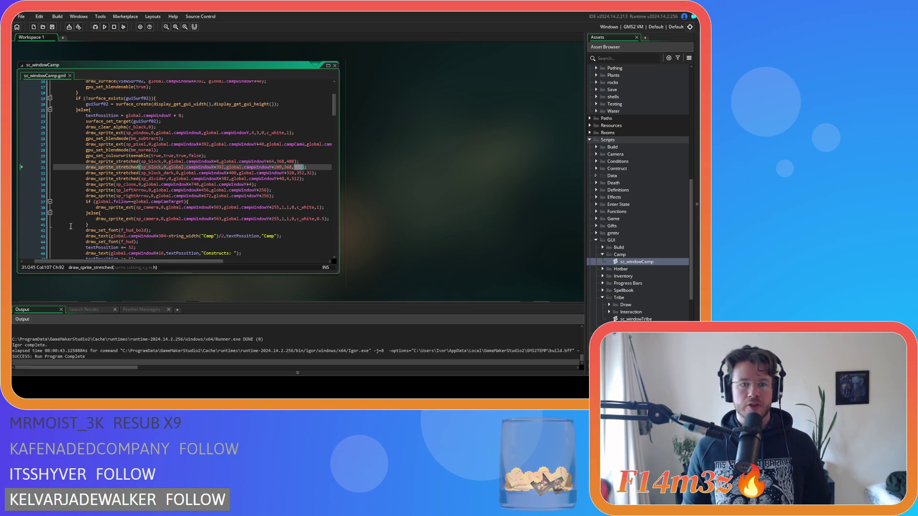
- Retune sc_windowCamp lines 30–31: first panel height 488, second panel y offset 296 and height 256
{"action": "double_click", "coordinate": [220, 167]}
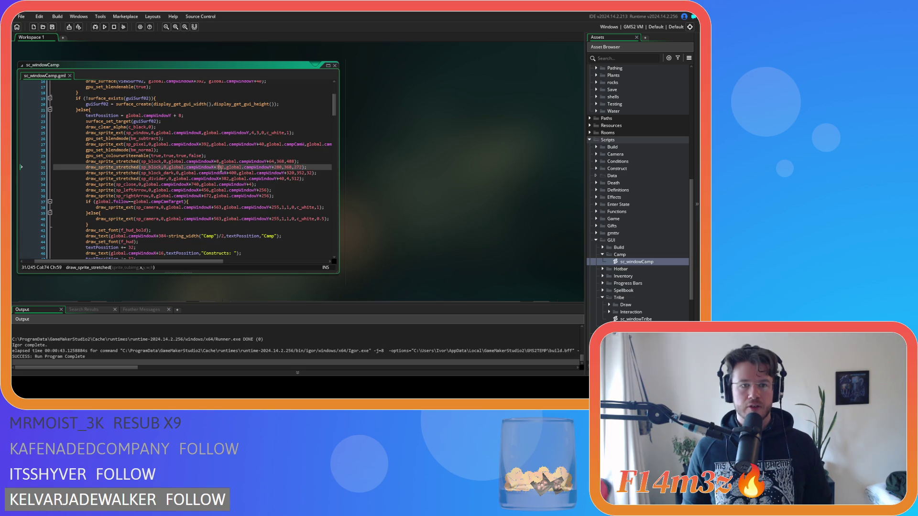
{"action": "double_click", "coordinate": [278, 167]}
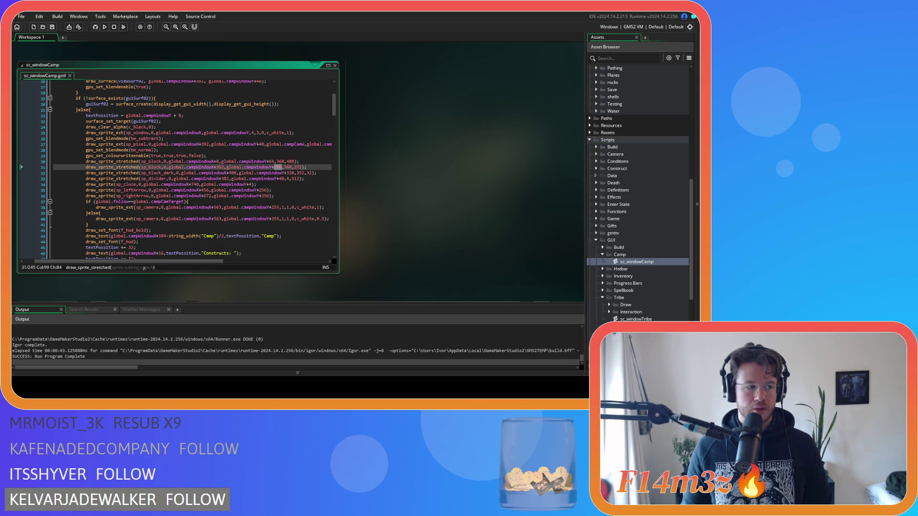
{"action": "type", "text": "264"}
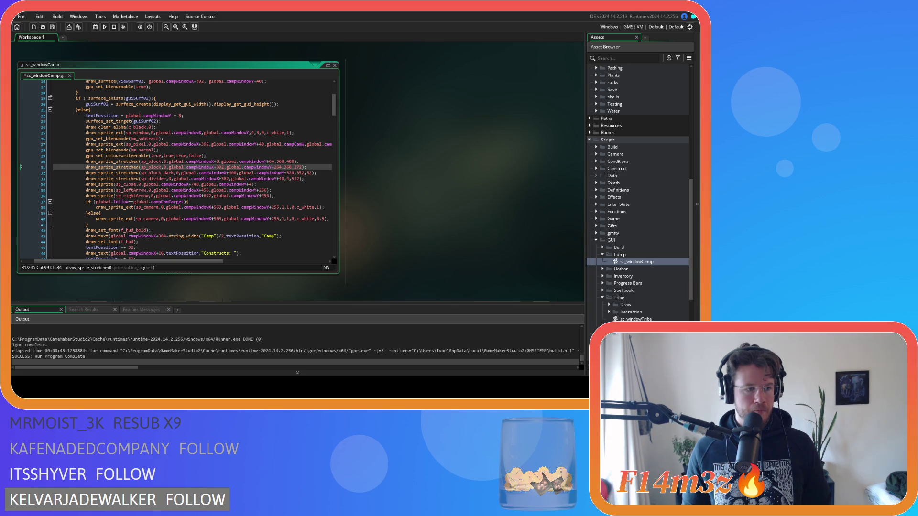
{"action": "double_click", "coordinate": [299, 167]}
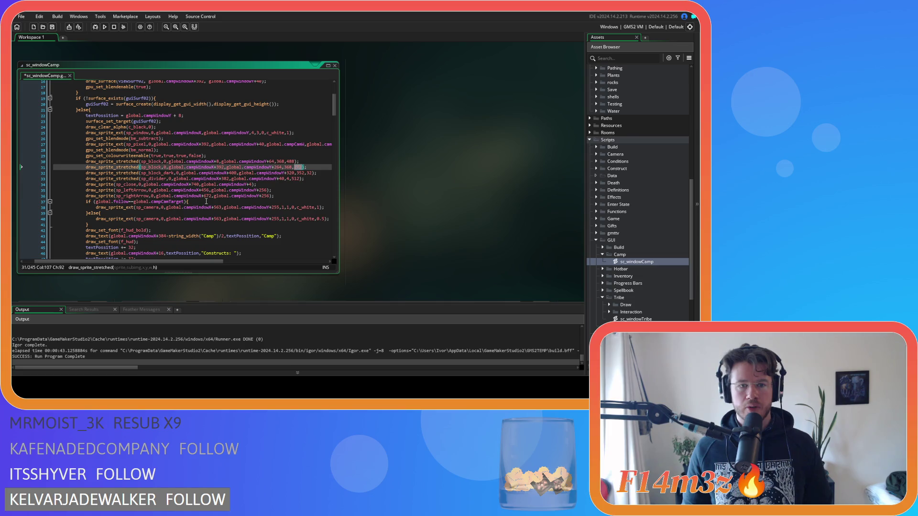
{"action": "double_click", "coordinate": [277, 167]}
{"action": "type", "text": "280"}
{"action": "double_click", "coordinate": [291, 162]}
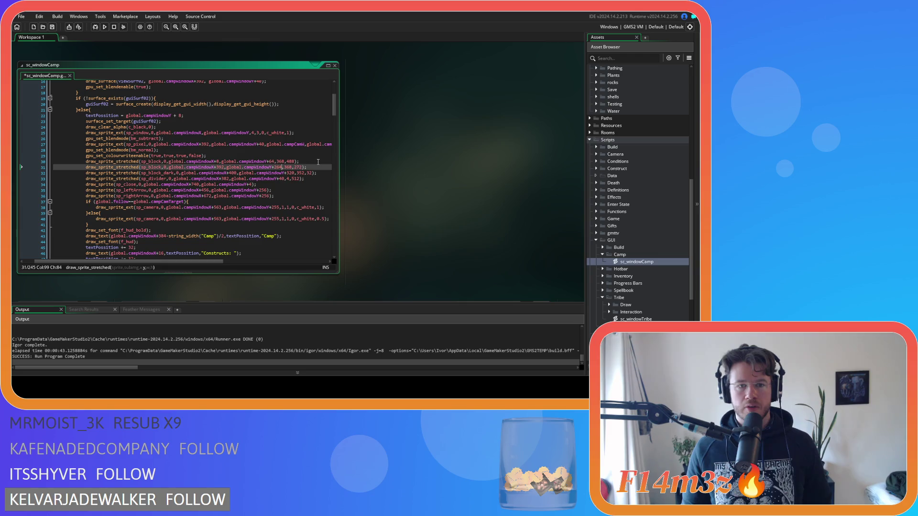
{"action": "type", "text": "512"}
{"action": "double_click", "coordinate": [277, 167]}
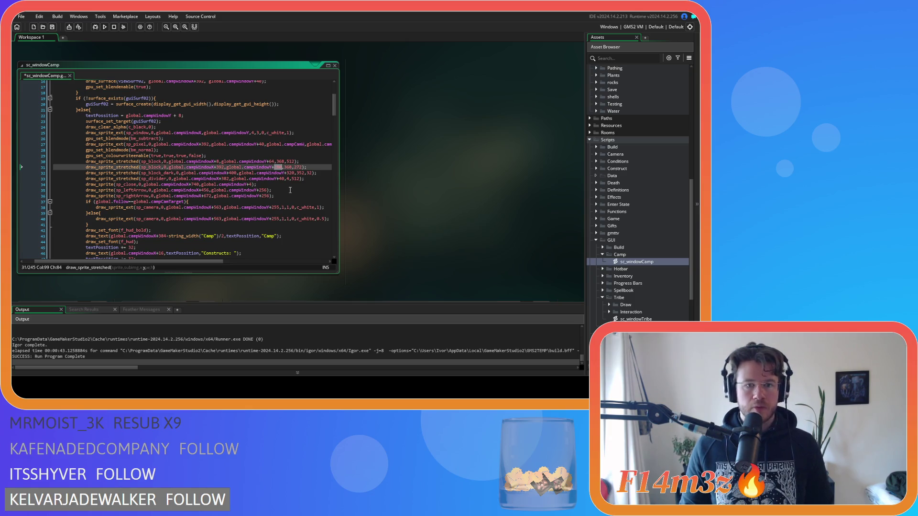
{"action": "type", "text": "40"}
{"action": "key", "text": "ctrl+z"}
{"action": "key", "text": "ctrl+z"}
{"action": "key", "text": "ctrl+z"}
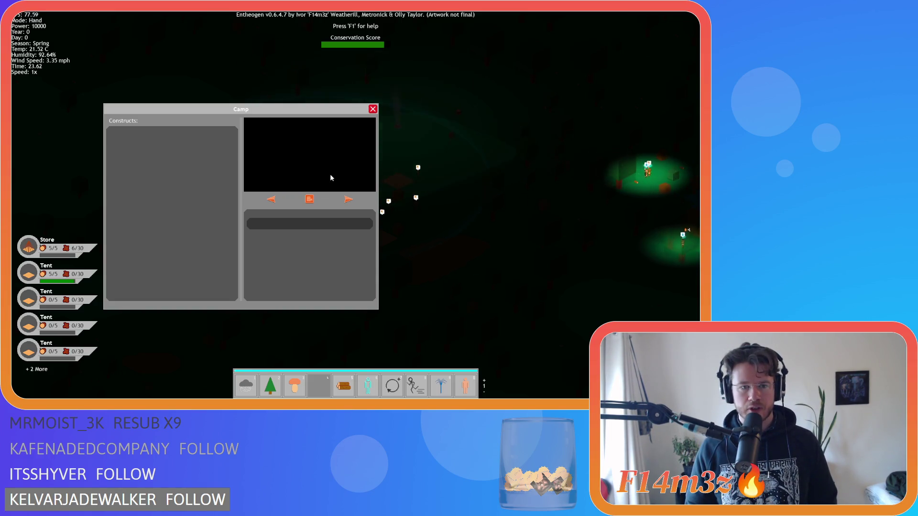
- Close the Camp window and quit Entheogen, returning to the second panel's y offset in the code
{"action": "key", "text": "Escape"}
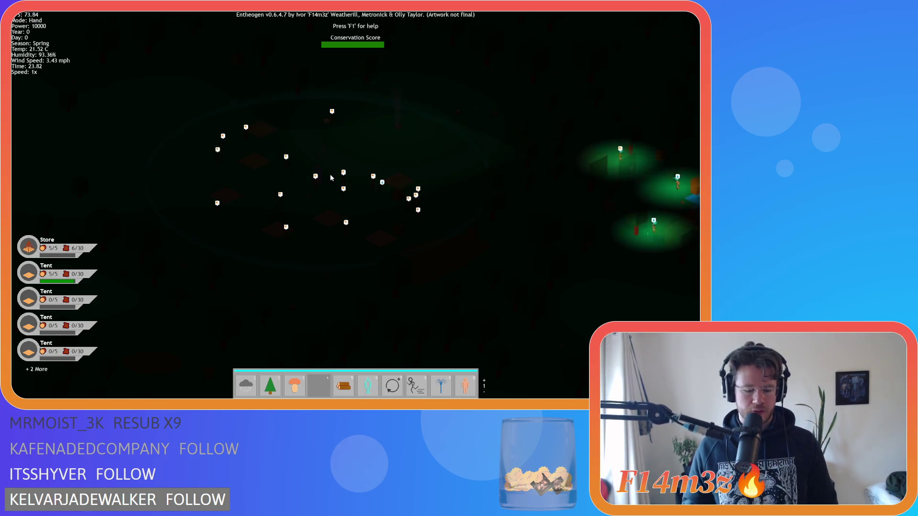
{"action": "key", "text": "Escape"}
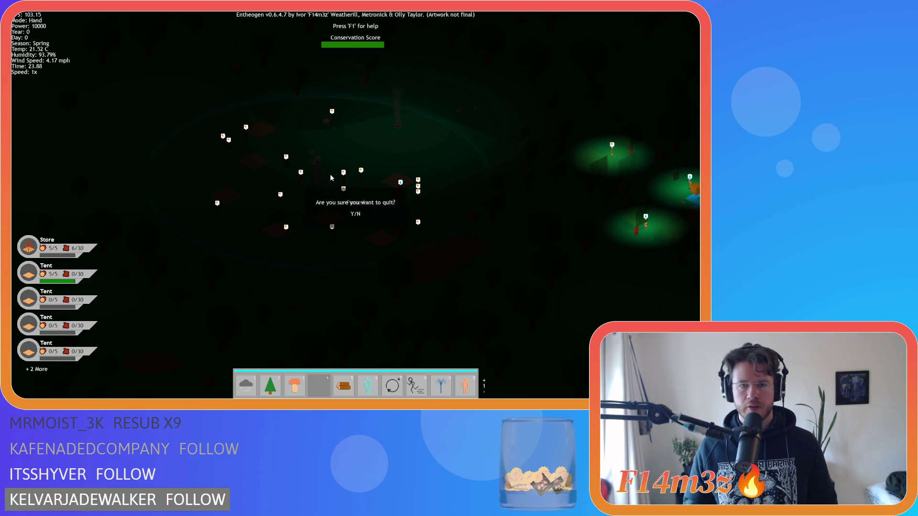
{"action": "key", "text": "y"}
{"action": "double_click", "coordinate": [277, 166]}
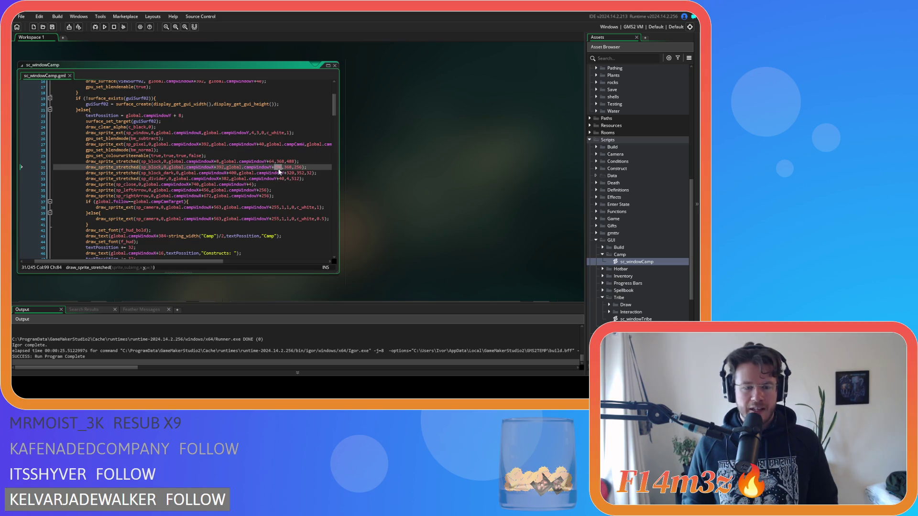
- Change the second panel's y offset to 288 and height to 264, then run the game with F5
{"action": "type", "text": "288"}
{"action": "double_click", "coordinate": [298, 167]}
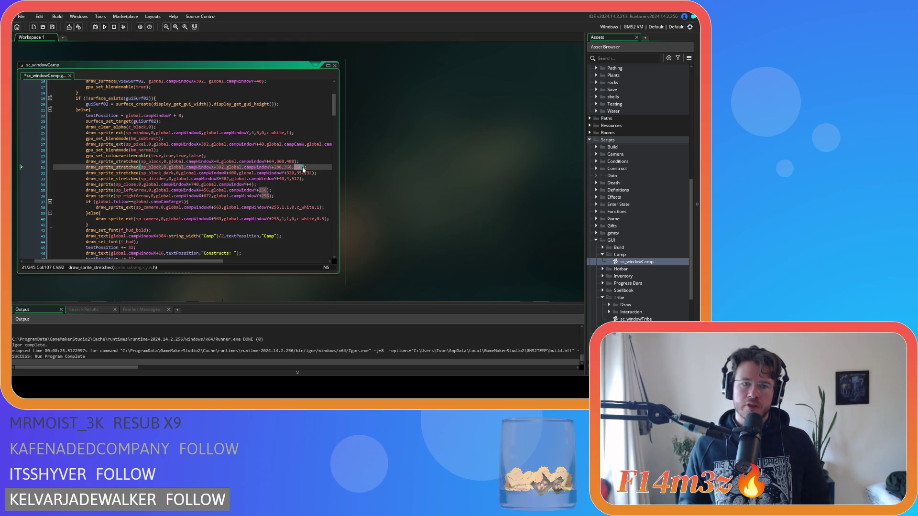
{"action": "type", "text": "264"}
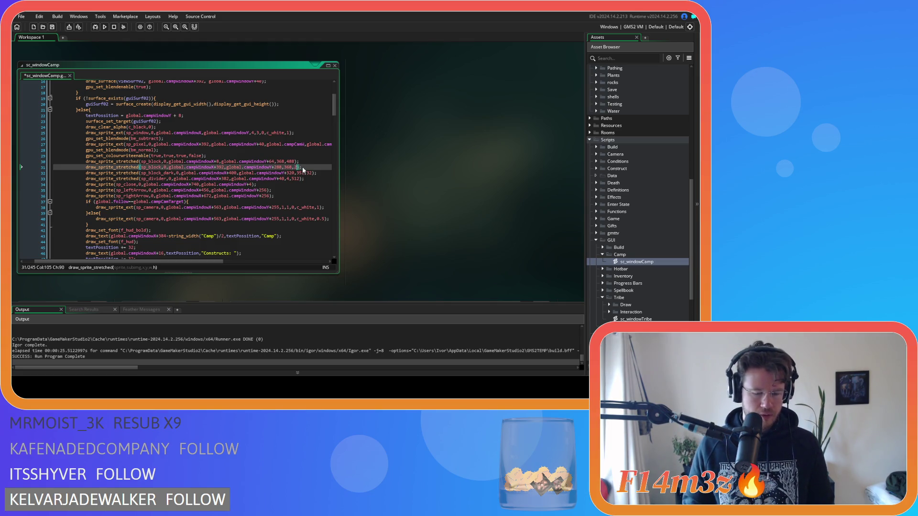
{"action": "key", "text": "F5"}
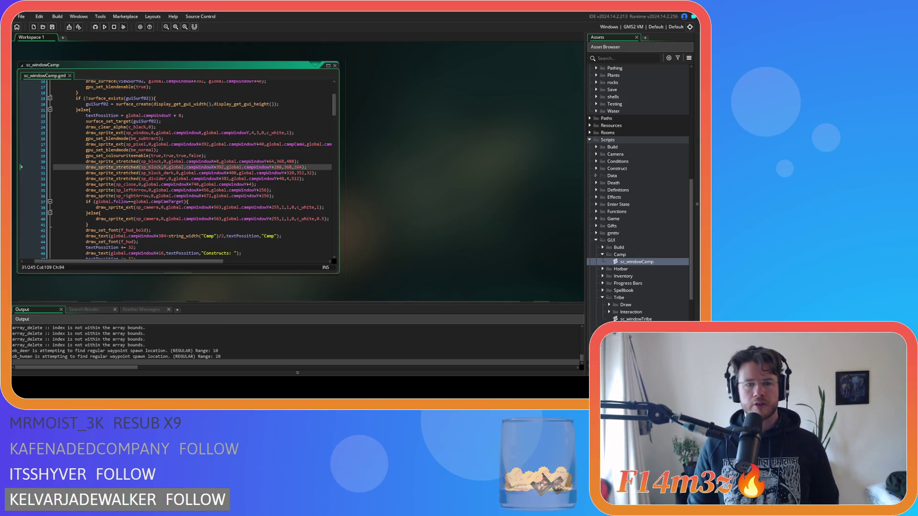
{"action": "key", "text": "alt+Tab"}
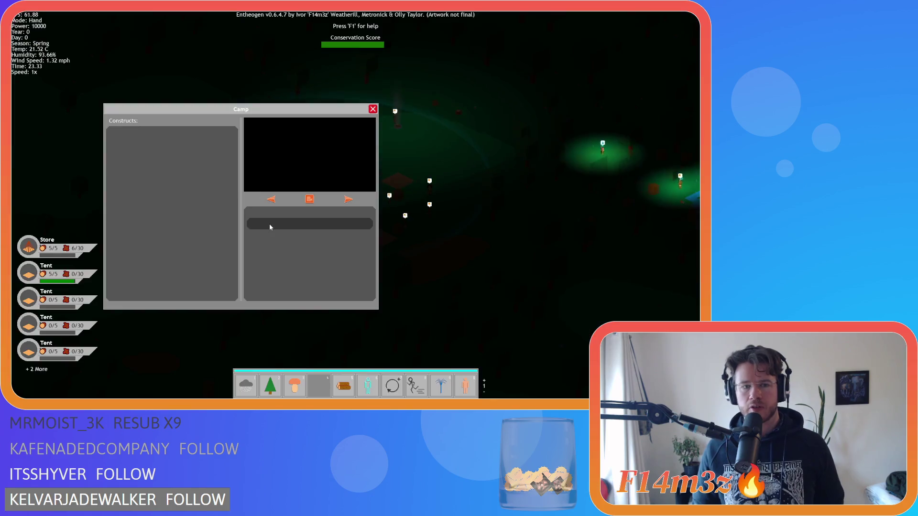
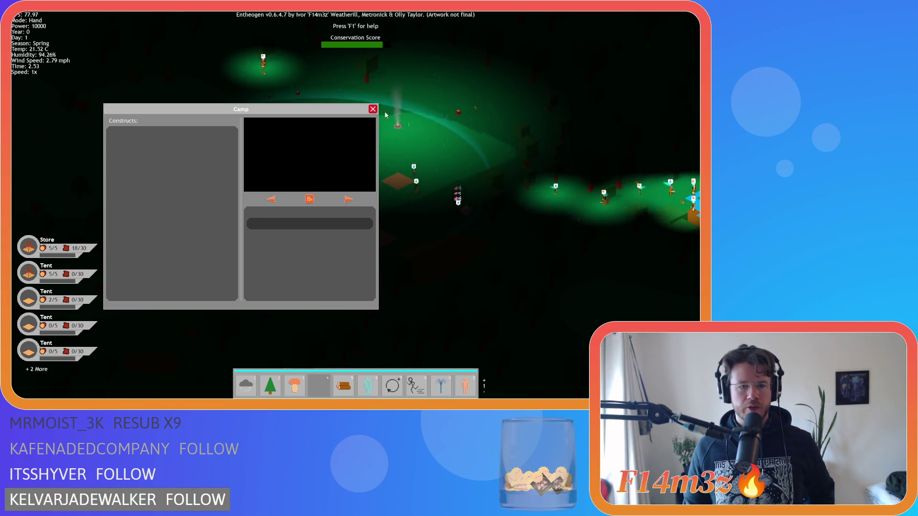
- Close the Camp panel and quit the Entheogen test build back to the editor
{"action": "left_click", "coordinate": [373, 110]}
{"action": "key", "text": "Escape"}
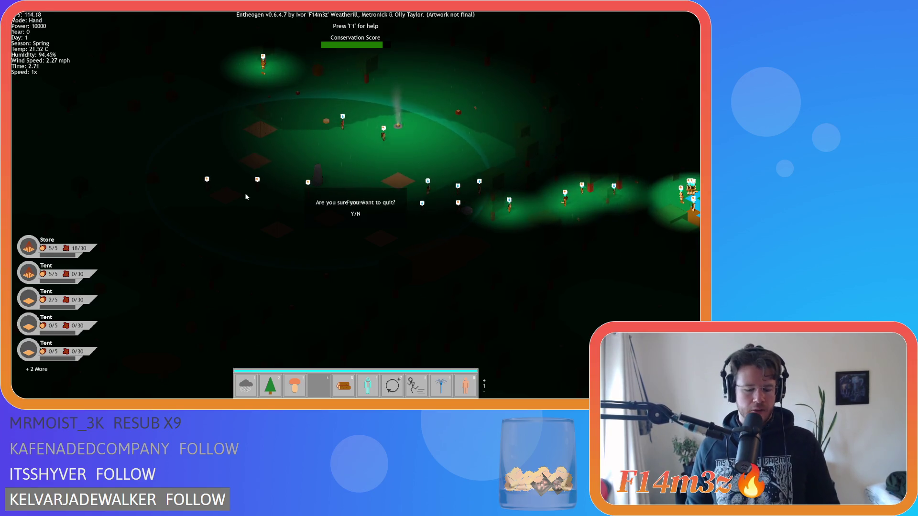
{"action": "key", "text": "y"}
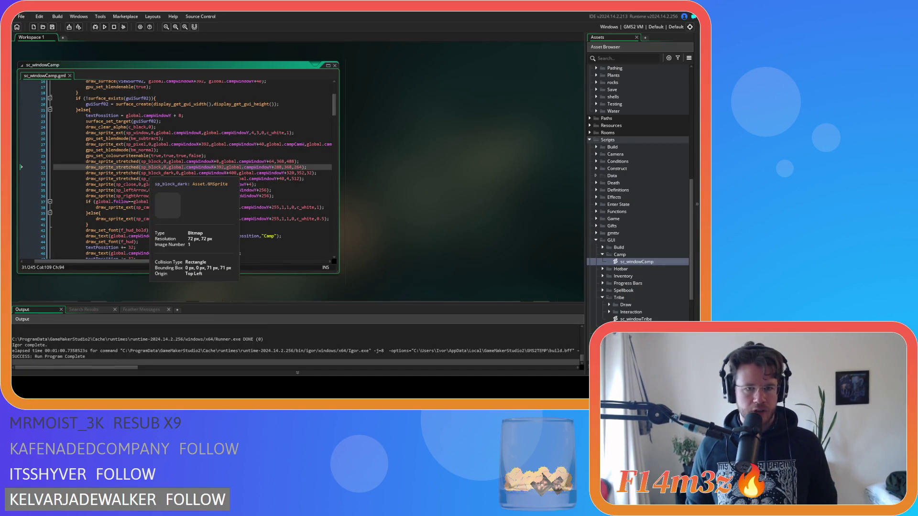
- Change the campWindowY offset on line 32 from 80 to 296 and run the game
{"action": "left_click", "coordinate": [290, 173]}
{"action": "double_click", "coordinate": [289, 173]}
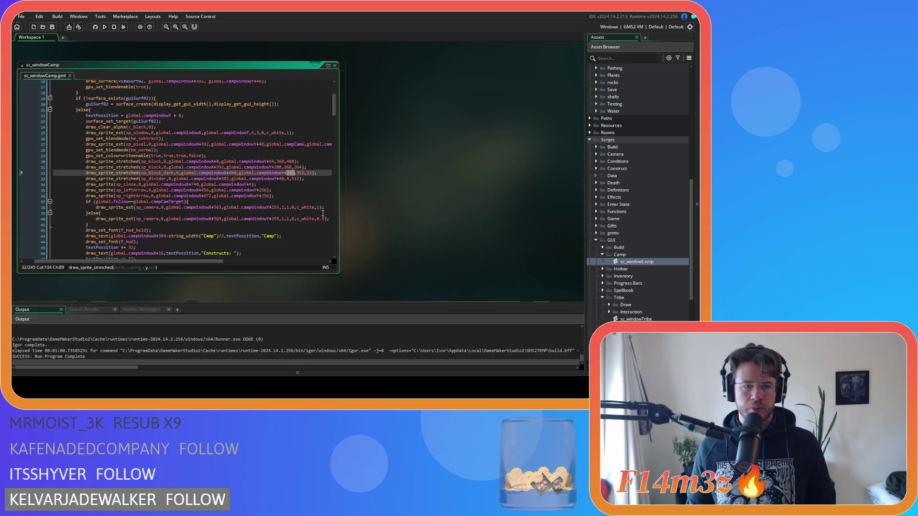
{"action": "type", "text": "296"}
{"action": "key", "text": "F5"}
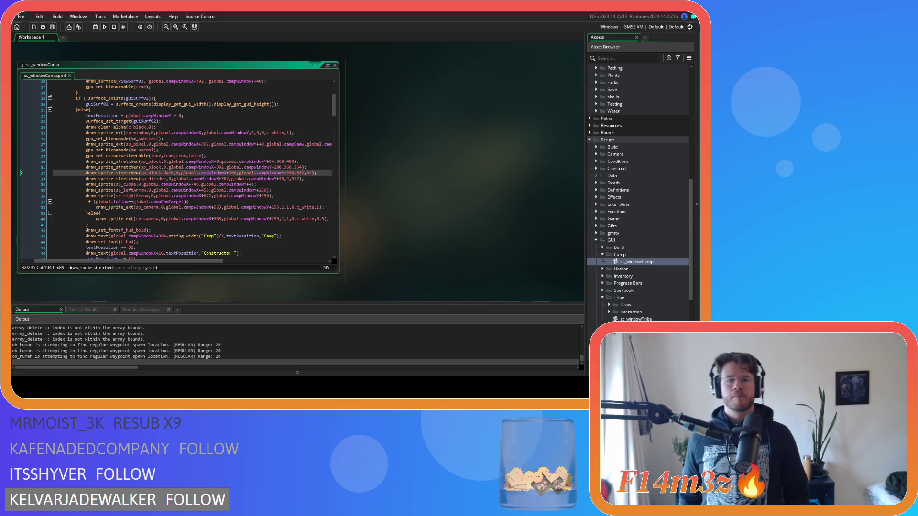
{"action": "key", "text": "alt+Tab"}
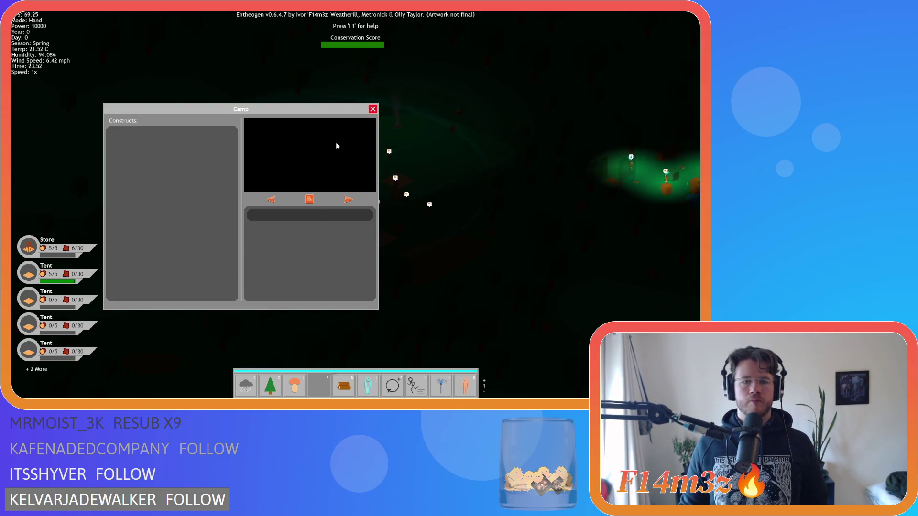
- After viewing the Camp panel, close it and quit the game back to sc_windowCamp
{"action": "left_click", "coordinate": [373, 109]}
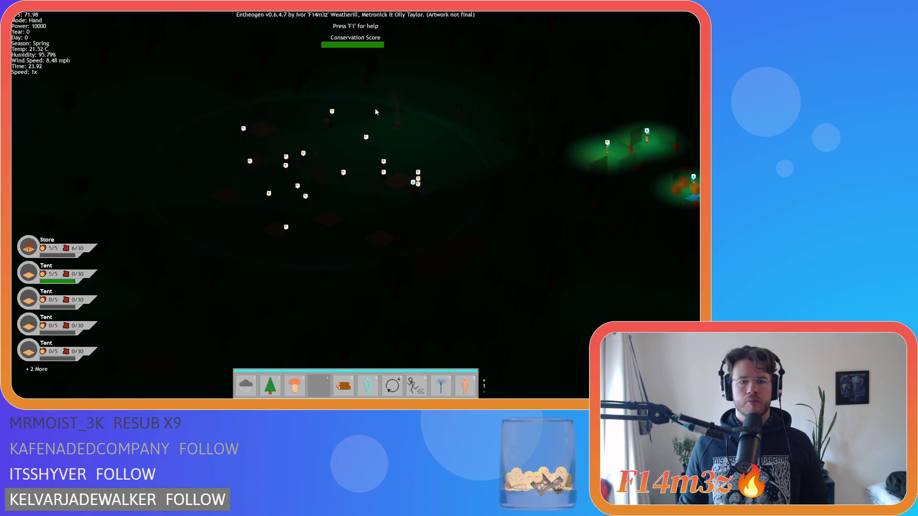
{"action": "key", "text": "Escape"}
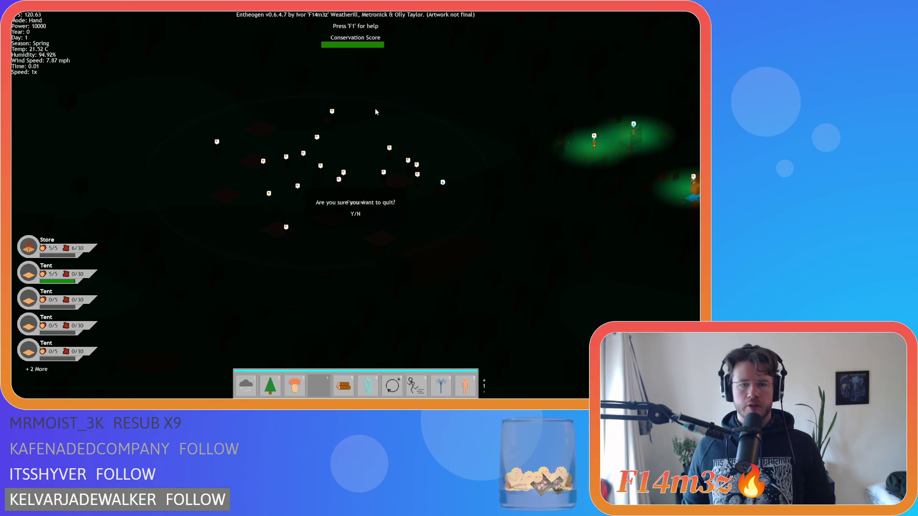
{"action": "key", "text": "y"}
{"action": "left_click", "coordinate": [287, 196]}
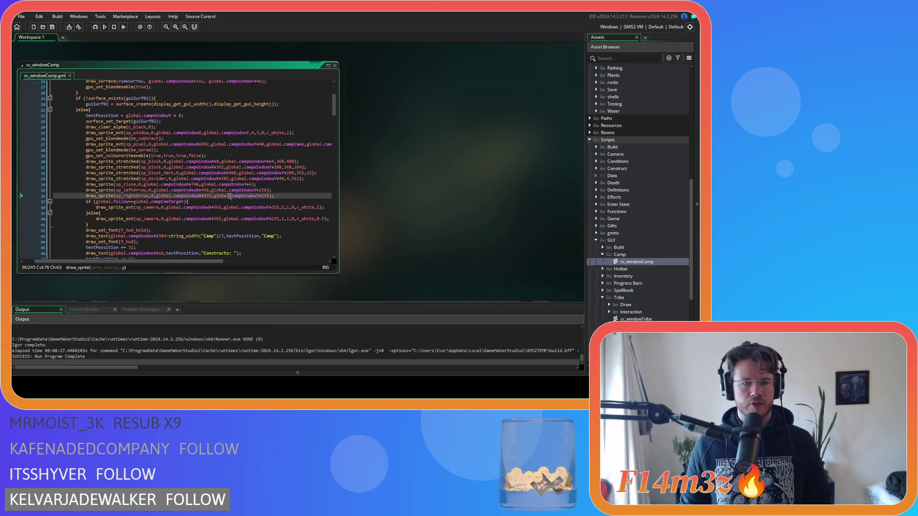
{"action": "scroll", "coordinate": [288, 217], "scroll_direction": "down", "scroll_amount": 3}
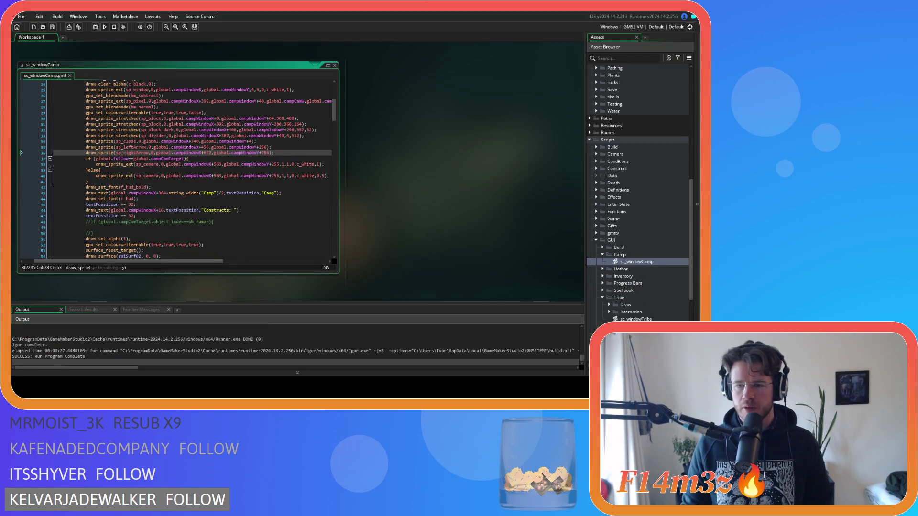
{"action": "double_click", "coordinate": [636, 319]}
{"action": "scroll", "coordinate": [216, 187], "scroll_direction": "down", "scroll_amount": 3}
{"action": "scroll", "coordinate": [216, 187], "scroll_direction": "down", "scroll_amount": 7}
{"action": "left_click_drag", "start_coordinate": [317, 147], "coordinate": [111, 150]}
{"action": "left_click", "coordinate": [114, 181]}
{"action": "scroll", "coordinate": [223, 194], "scroll_direction": "down", "scroll_amount": 5}
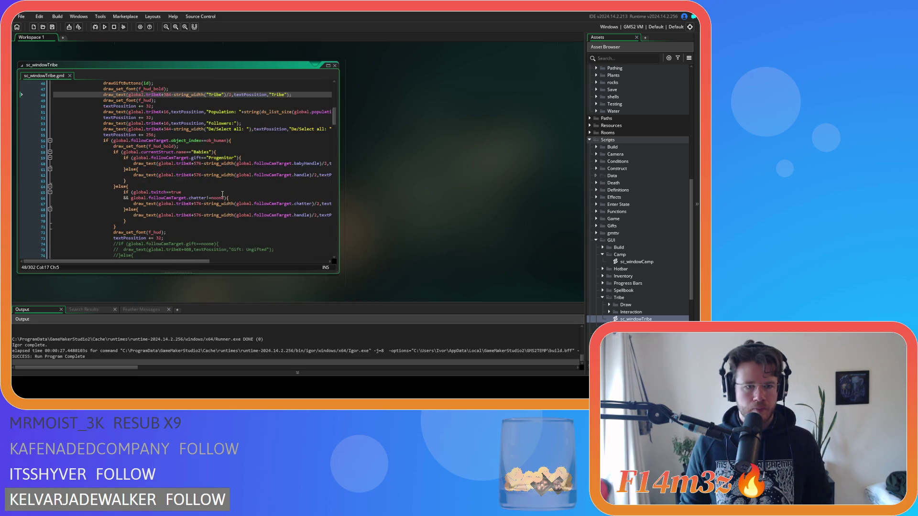
{"action": "left_click_drag", "start_coordinate": [237, 204], "coordinate": [333, 206]}
{"action": "scroll", "coordinate": [380, 217], "scroll_direction": "up", "scroll_amount": 2}
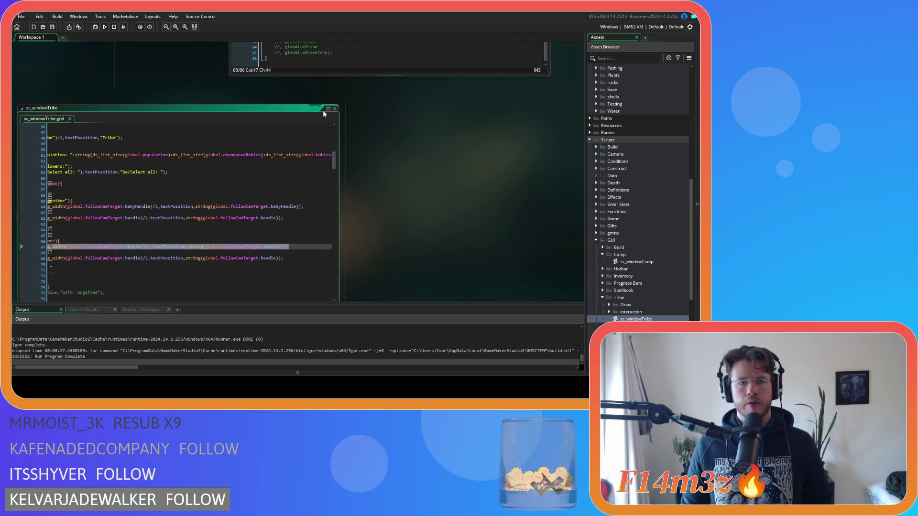
{"action": "left_click", "coordinate": [335, 108]}
{"action": "scroll", "coordinate": [190, 227], "scroll_direction": "up", "scroll_amount": 2}
{"action": "scroll", "coordinate": [164, 223], "scroll_direction": "up", "scroll_amount": 8}
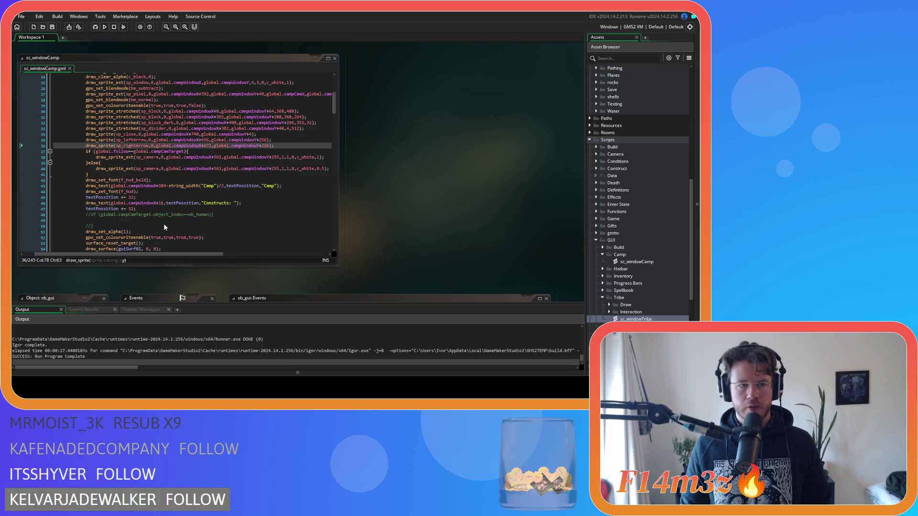
- Paste the copied chatter draw_text line onto a new line below the Constructs heading
{"action": "scroll", "coordinate": [233, 193], "scroll_direction": "up", "scroll_amount": 8}
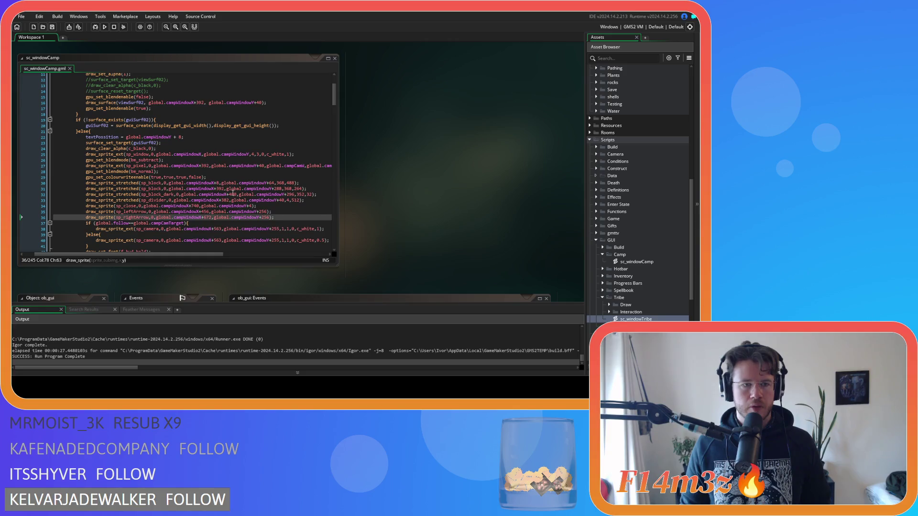
{"action": "scroll", "coordinate": [233, 192], "scroll_direction": "down", "scroll_amount": 7}
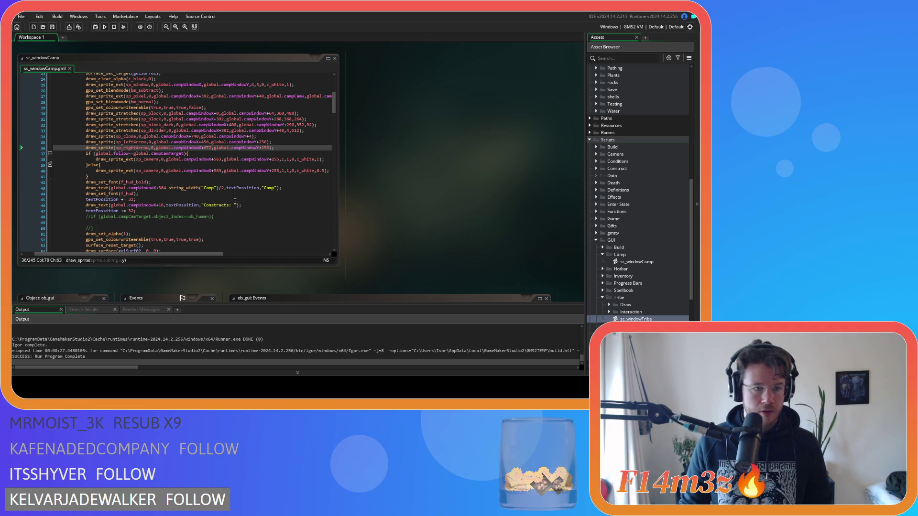
{"action": "left_click", "coordinate": [252, 206]}
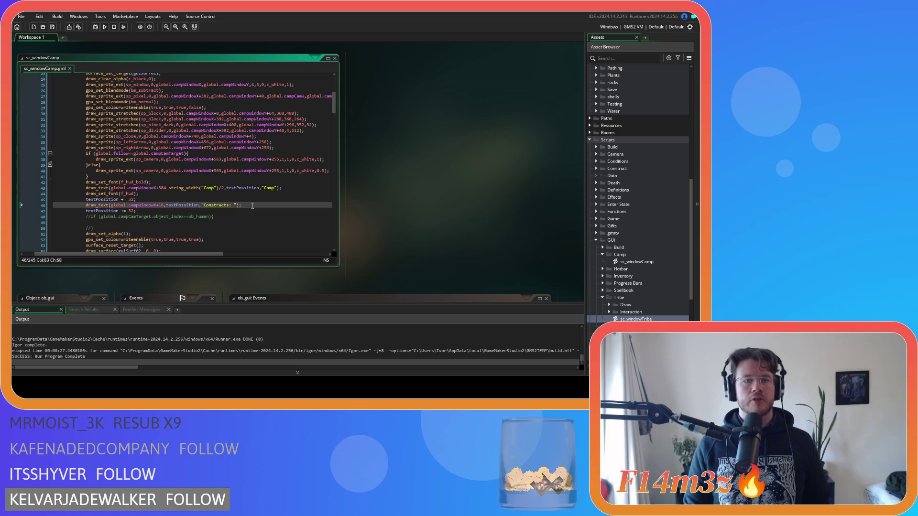
{"action": "key", "text": "Down"}
{"action": "key", "text": "Return"}
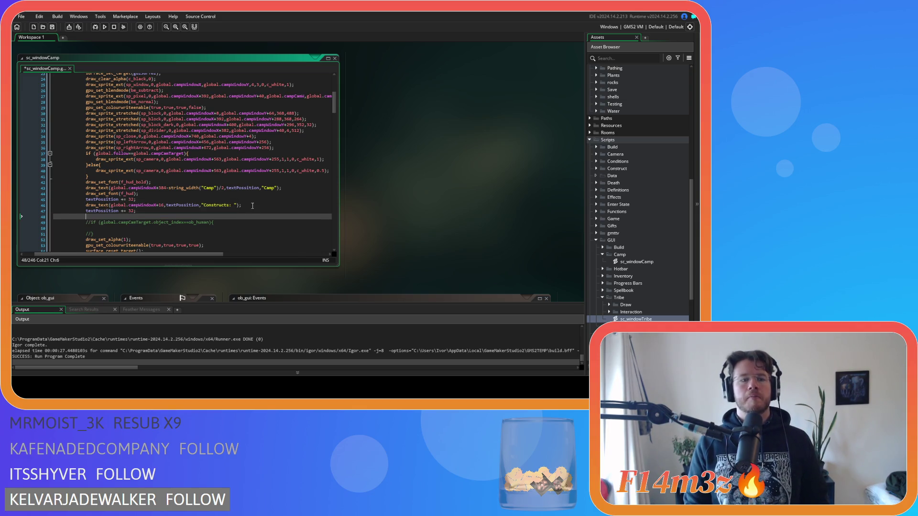
{"action": "type", "text": "draw_text(global.tribeX+576-string_width(global.followCamTarget.chatter)/2,textPossition,string(global.followCamTarget.chatter));"}
{"action": "mouse_move", "coordinate": [181, 255]}
{"action": "left_mouse_down"}
{"action": "mouse_move", "coordinate": [78, 250]}
{"action": "mouse_move", "coordinate": [126, 254]}
{"action": "left_mouse_up"}
{"action": "mouse_move", "coordinate": [201, 255]}
{"action": "left_mouse_down"}
{"action": "mouse_move", "coordinate": [182, 259]}
{"action": "mouse_move", "coordinate": [202, 258]}
{"action": "left_mouse_up"}
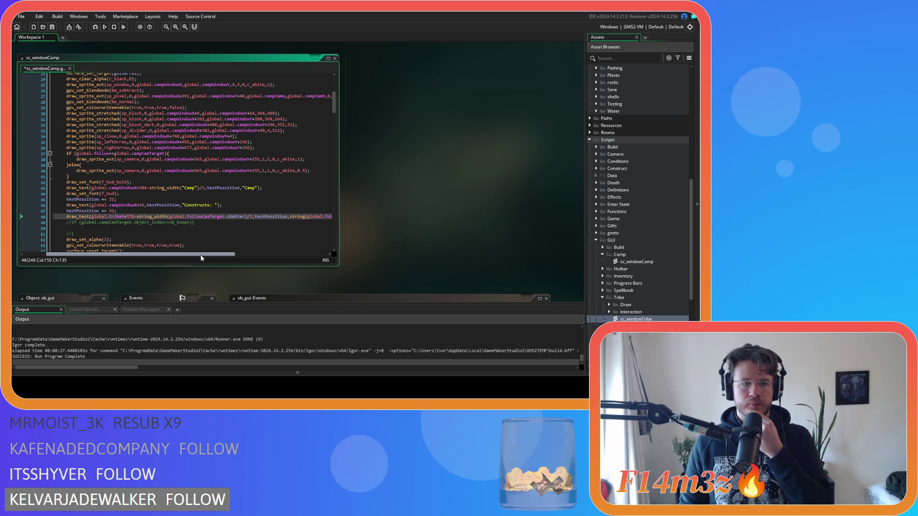
- Search the script for the tribeX variable on line 48
{"action": "scroll", "coordinate": [182, 202], "scroll_direction": "up", "scroll_amount": 2}
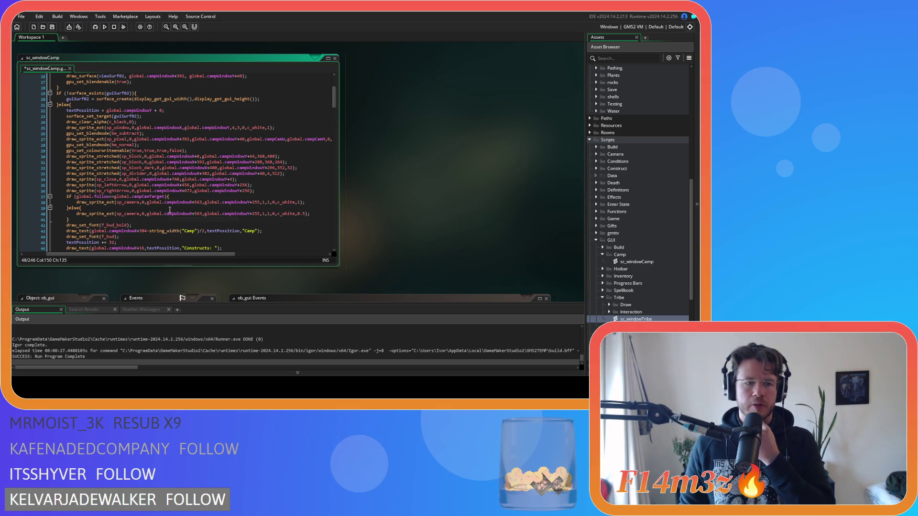
{"action": "scroll", "coordinate": [172, 207], "scroll_direction": "down", "scroll_amount": 2}
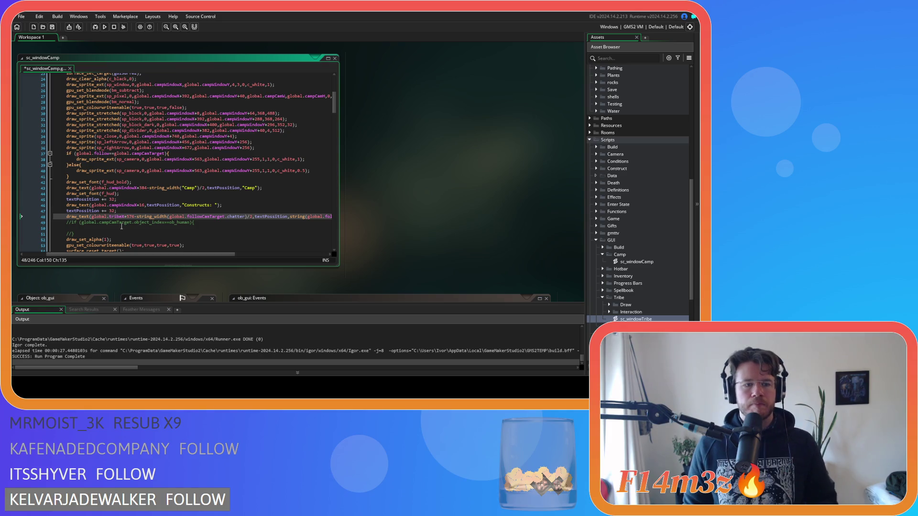
{"action": "double_click", "coordinate": [117, 216]}
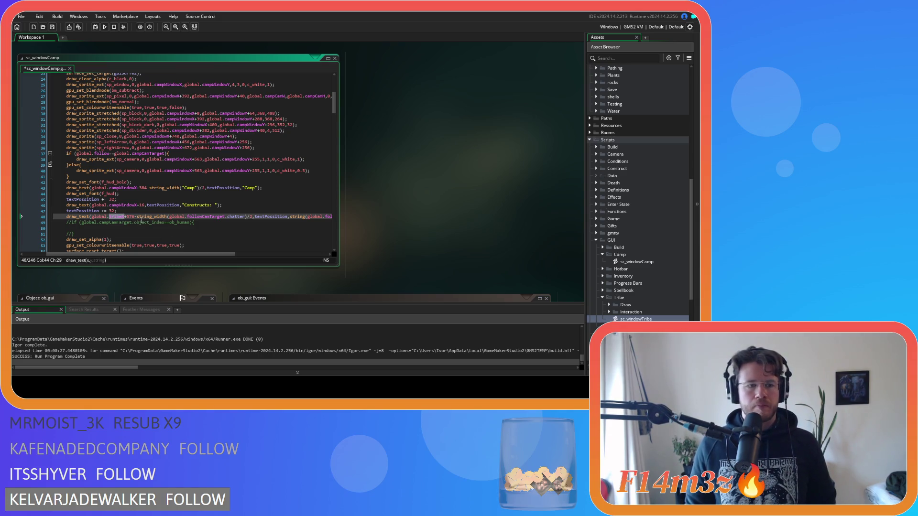
{"action": "key", "text": "ctrl+f"}
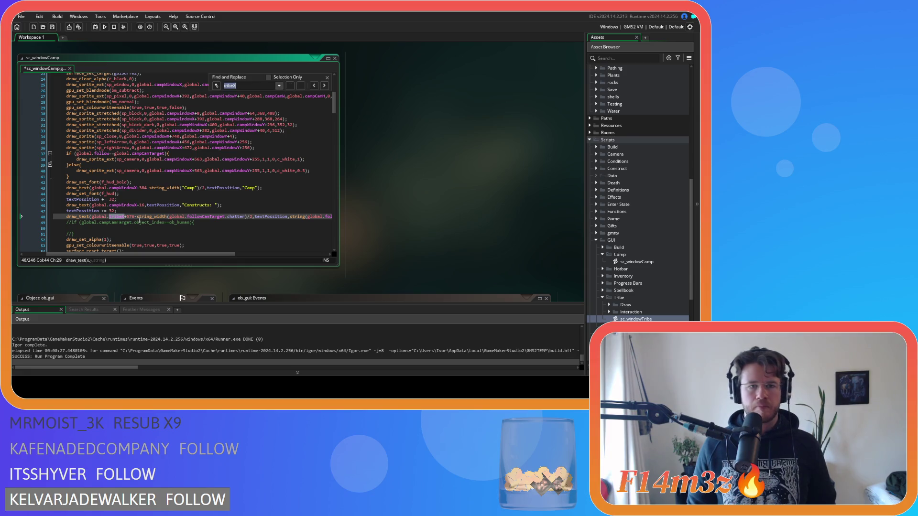
- Replace tribeX with campWindowX on line 48
{"action": "key", "text": "Tab"}
{"action": "left_click", "coordinate": [216, 86]}
{"action": "type", "text": "ampWindowX"}
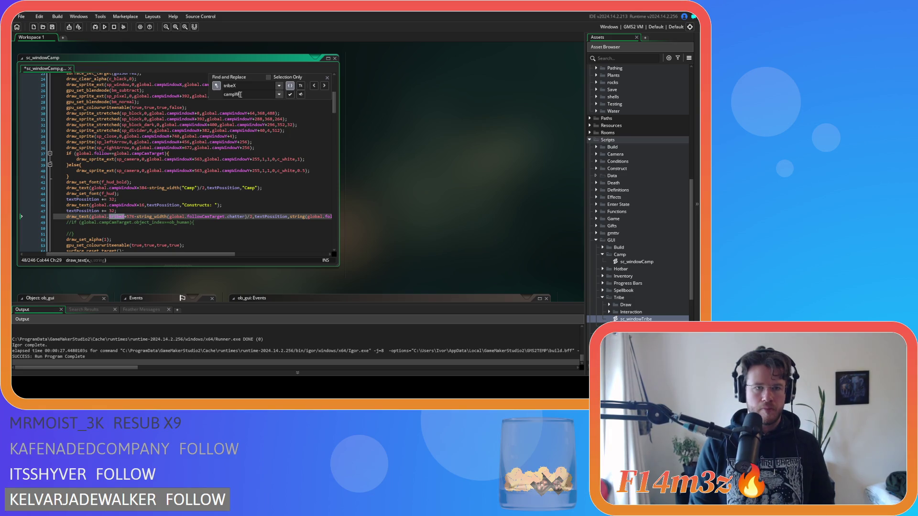
{"action": "left_click", "coordinate": [300, 94]}
{"action": "key", "text": "BackSpace"}
{"action": "type", "text": "Y"}
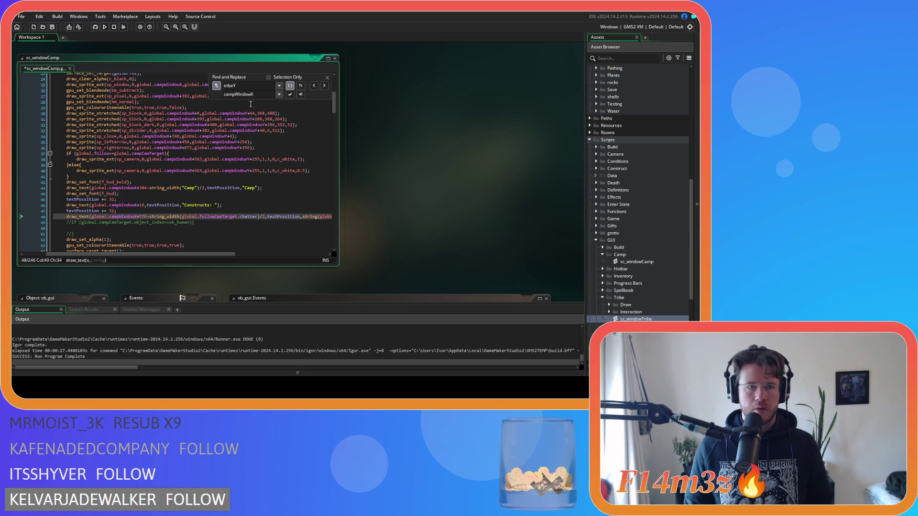
{"action": "mouse_move", "coordinate": [220, 258]}
{"action": "left_mouse_down"}
{"action": "mouse_move", "coordinate": [299, 256]}
{"action": "mouse_move", "coordinate": [256, 257]}
{"action": "left_mouse_up"}
- Look up followCamTarget occurrences on line 48, then close Find and Replace
{"action": "left_click", "coordinate": [295, 212]}
{"action": "left_click", "coordinate": [295, 216]}
{"action": "double_click", "coordinate": [295, 217]}
{"action": "key", "text": "ctrl+f"}
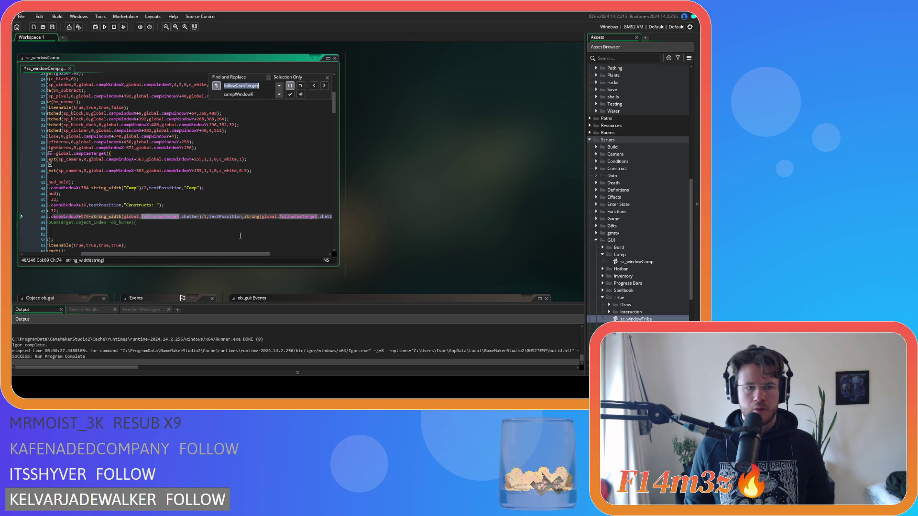
{"action": "scroll", "coordinate": [241, 236], "scroll_direction": "down", "scroll_amount": 1}
{"action": "scroll", "coordinate": [241, 235], "scroll_direction": "down", "scroll_amount": 1}
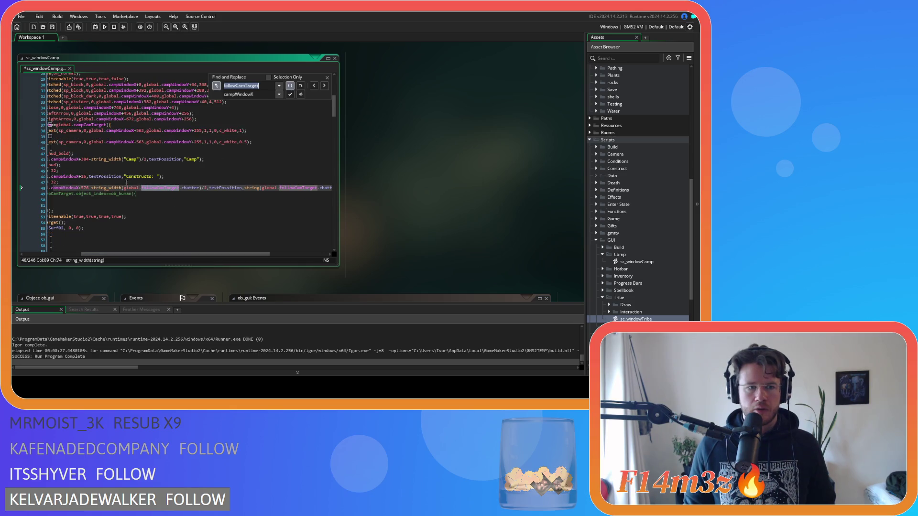
{"action": "key", "text": "Escape"}
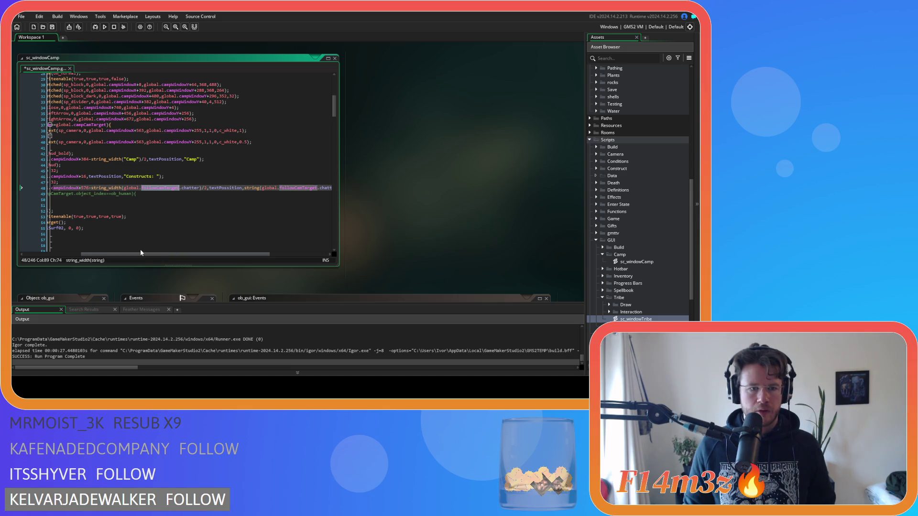
- Replace line 48's chatter argument with the "Occupants/Users" label and save the script
{"action": "left_click_drag", "start_coordinate": [199, 188], "coordinate": [126, 190]}
{"action": "type", "text": "\""}
{"action": "key", "text": "Left"}
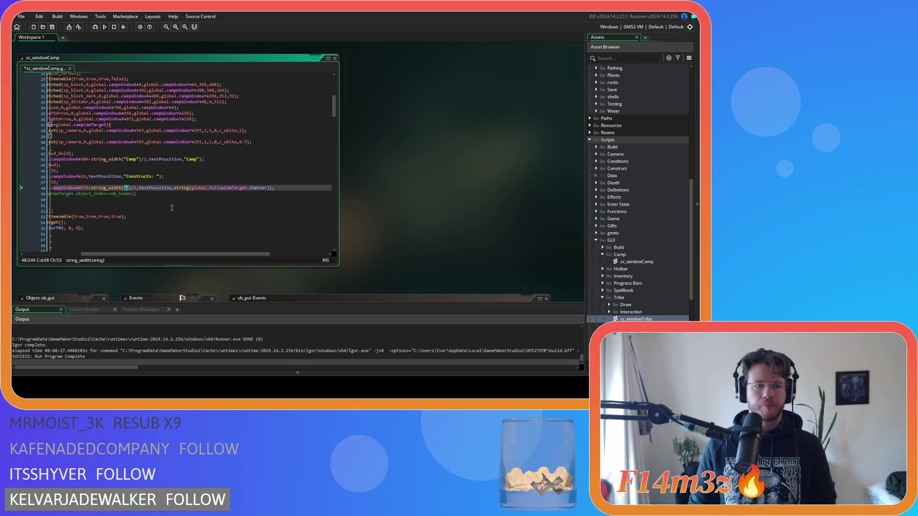
{"action": "type", "text": "Occupants/"}
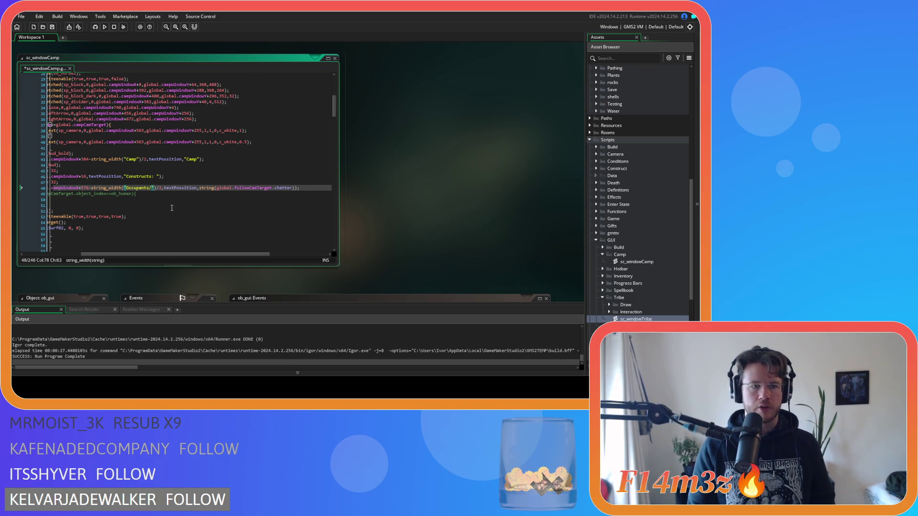
{"action": "type", "text": "Users"}
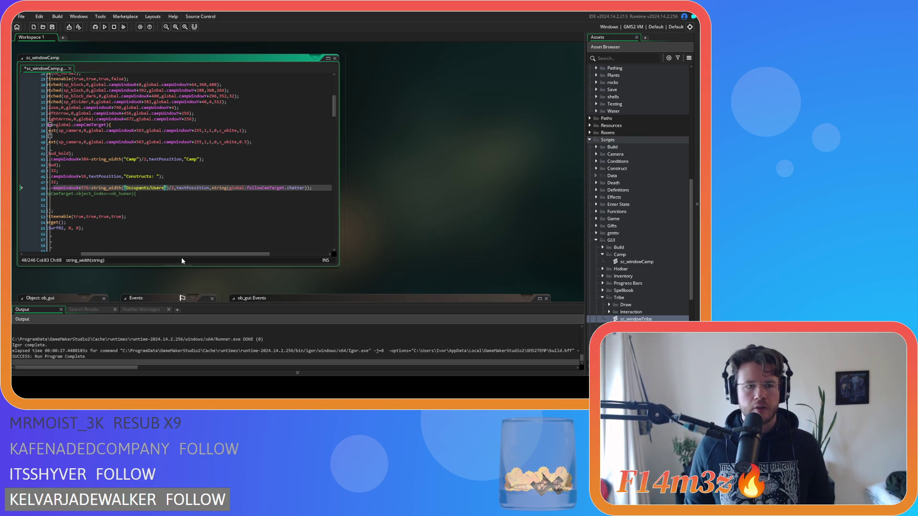
{"action": "mouse_move", "coordinate": [166, 188]}
{"action": "left_mouse_down"}
{"action": "mouse_move", "coordinate": [127, 190]}
{"action": "mouse_move", "coordinate": [310, 193]}
{"action": "left_mouse_up"}
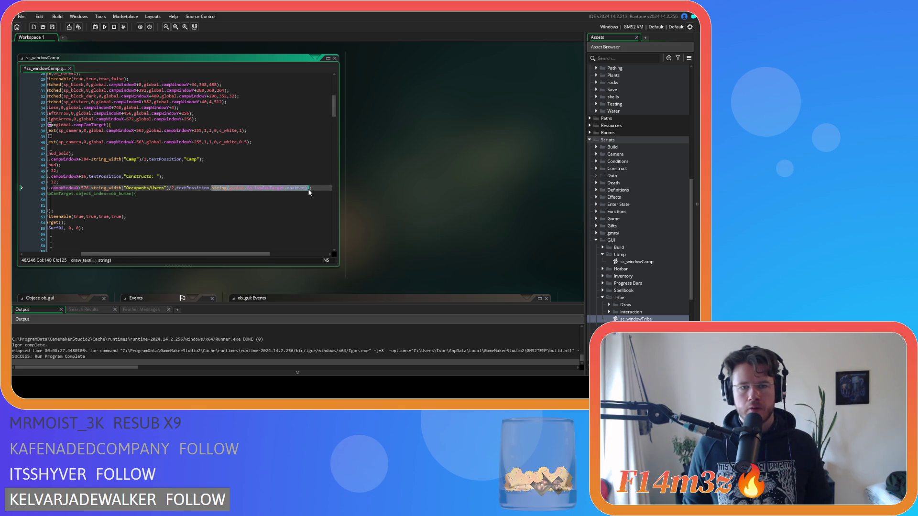
{"action": "type", "text": "\"Occupants/Users\""}
{"action": "key", "text": "ctrl+s"}
{"action": "left_click_drag", "start_coordinate": [226, 253], "coordinate": [162, 249]}
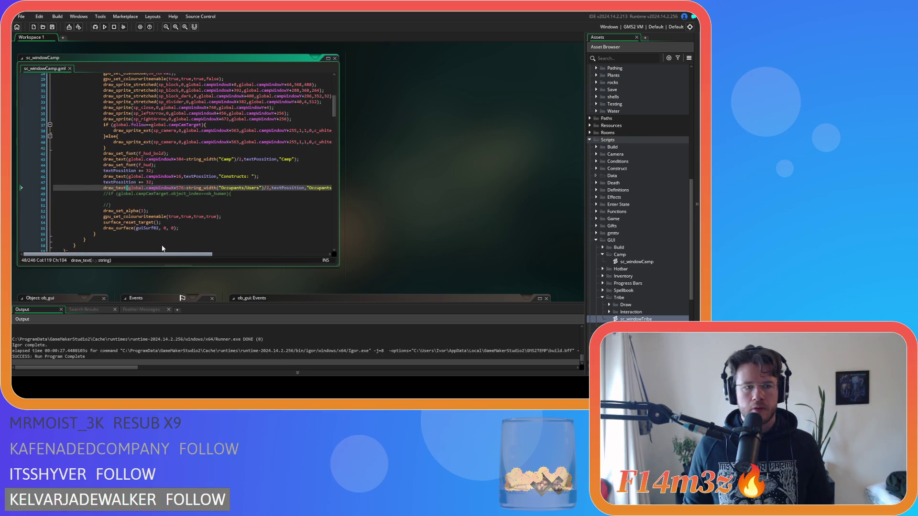
{"action": "left_click", "coordinate": [161, 182]}
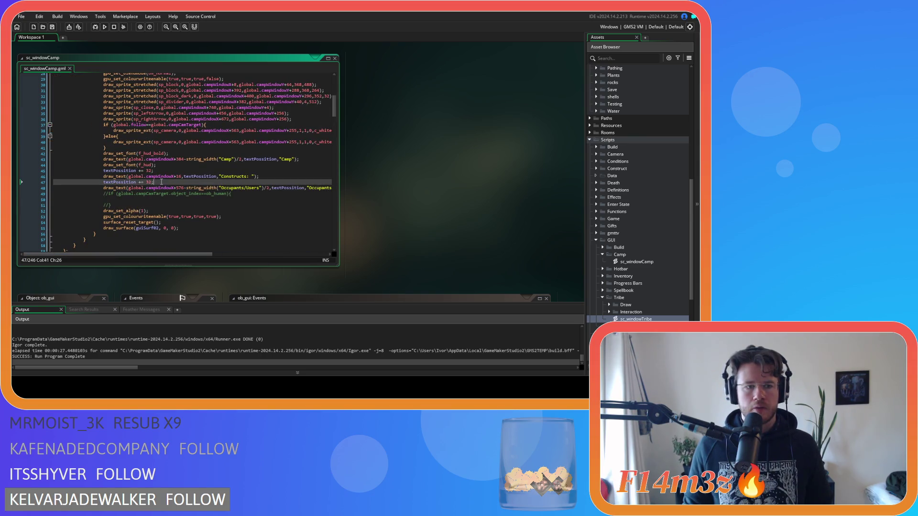
- Wrap the Occupants/Users heading with draw_set_font(f_hud_bold) before and draw_set_font(f_hud) after, then save
{"action": "key", "text": "Return"}
{"action": "type", "text": "draw_set_f"}
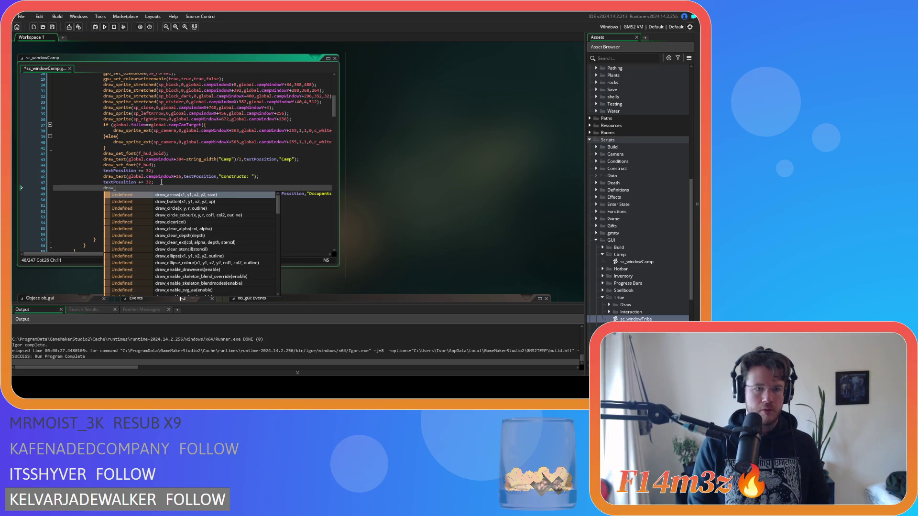
{"action": "key", "text": "Return"}
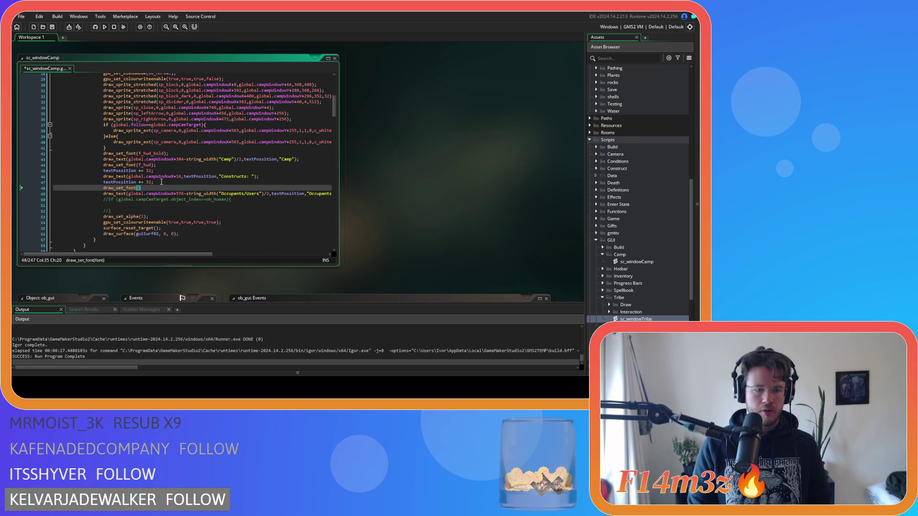
{"action": "type", "text": "f_"}
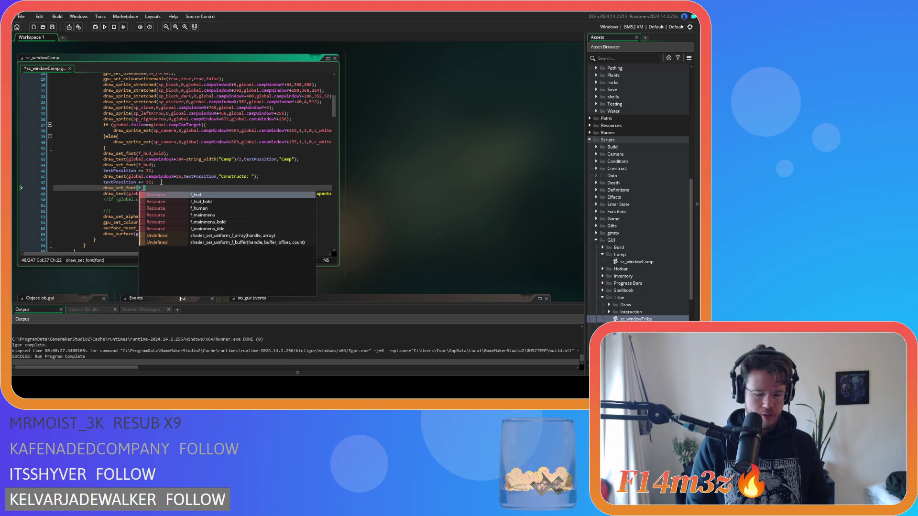
{"action": "type", "text": "hud"}
{"action": "key", "text": "Down"}
{"action": "key", "text": "Return"}
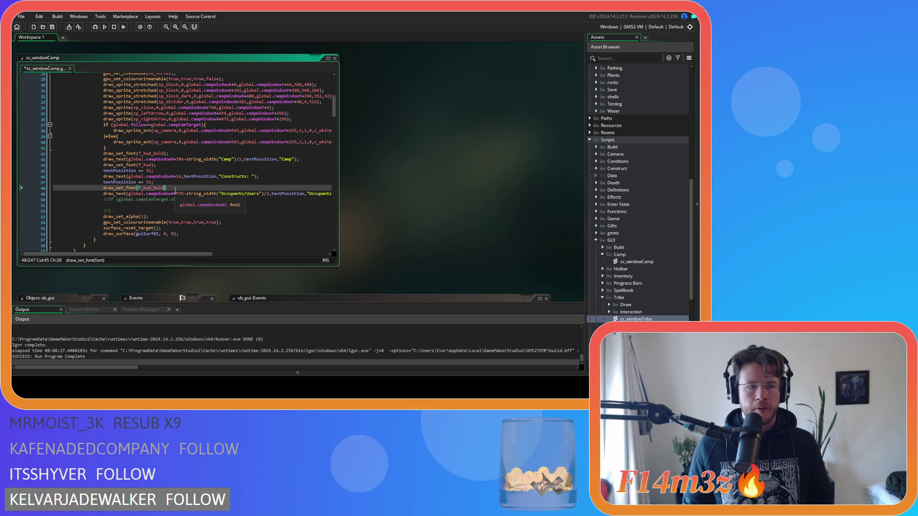
{"action": "left_click_drag", "start_coordinate": [168, 188], "coordinate": [136, 188]}
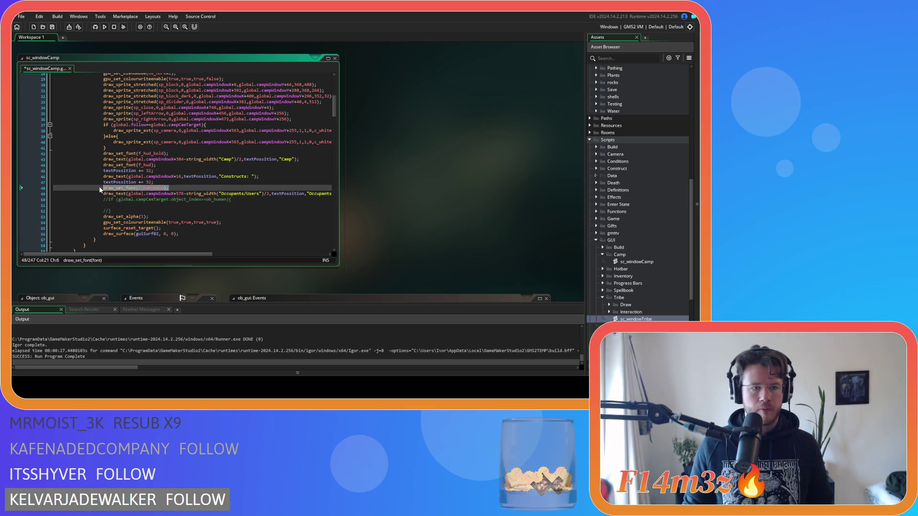
{"action": "left_click", "coordinate": [126, 206]}
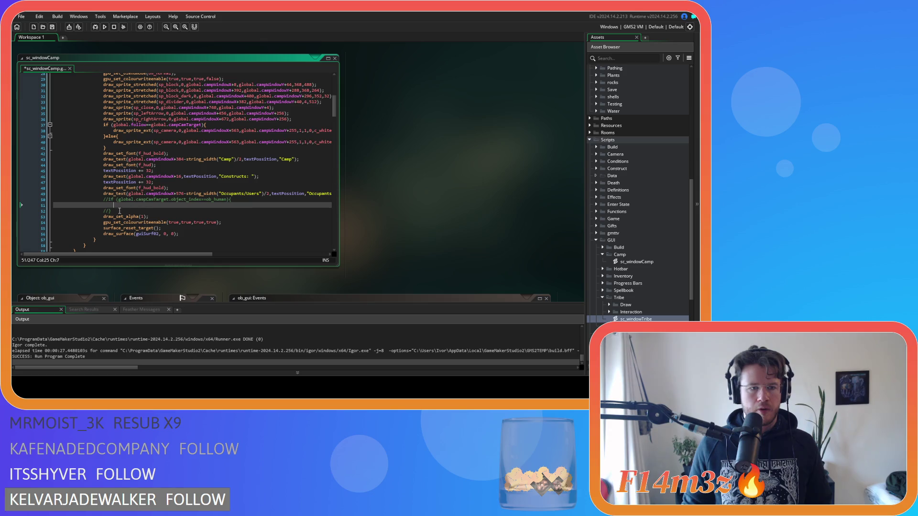
{"action": "left_click", "coordinate": [119, 200]}
{"action": "type", "text": "draw_set_font(f_hud_bold);"}
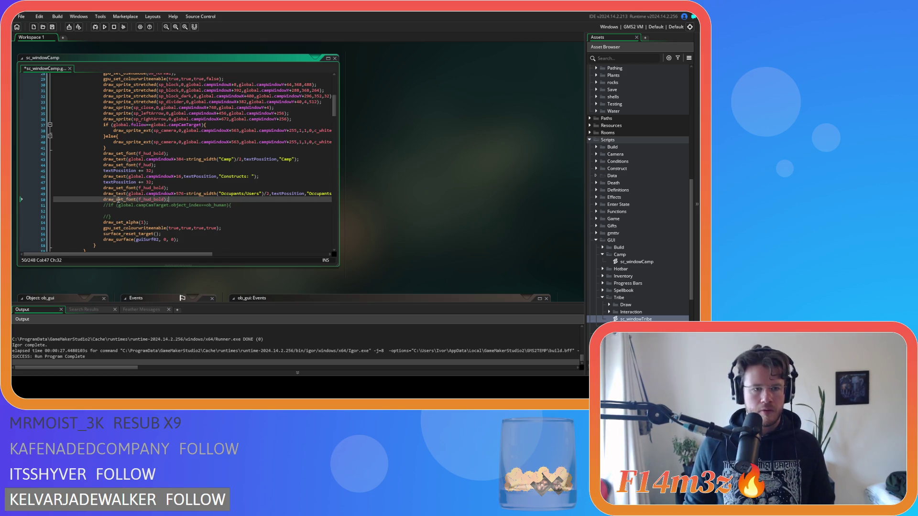
{"action": "left_click", "coordinate": [152, 199]}
{"action": "left_click", "coordinate": [165, 199]}
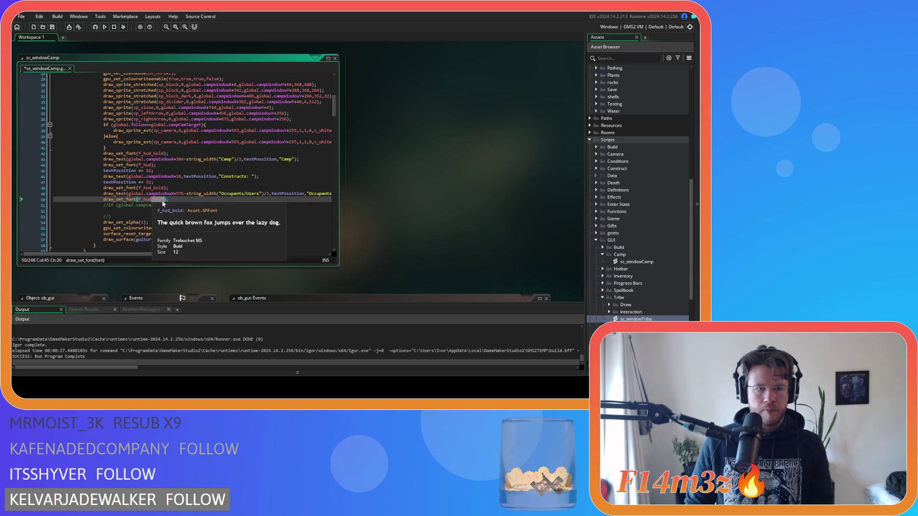
{"action": "key", "text": "BackSpace"}
{"action": "key", "text": "BackSpace"}
{"action": "key", "text": "BackSpace"}
{"action": "left_click", "coordinate": [205, 193]}
{"action": "key", "text": "ctrl+s"}
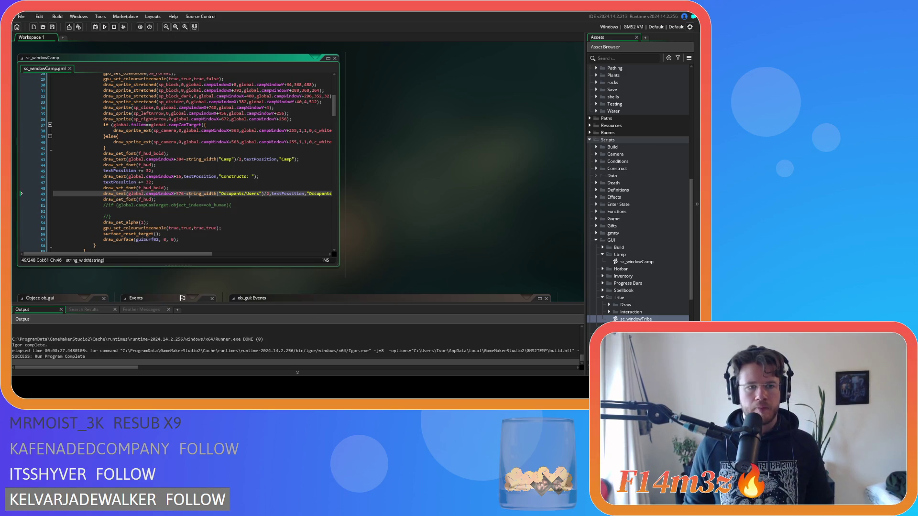
- Change the textPossition step before the Occupants/Users heading from 32 to 368, save, and run
{"action": "mouse_move", "coordinate": [173, 253]}
{"action": "left_mouse_down"}
{"action": "mouse_move", "coordinate": [225, 260]}
{"action": "mouse_move", "coordinate": [181, 257]}
{"action": "mouse_move", "coordinate": [195, 259]}
{"action": "left_mouse_up"}
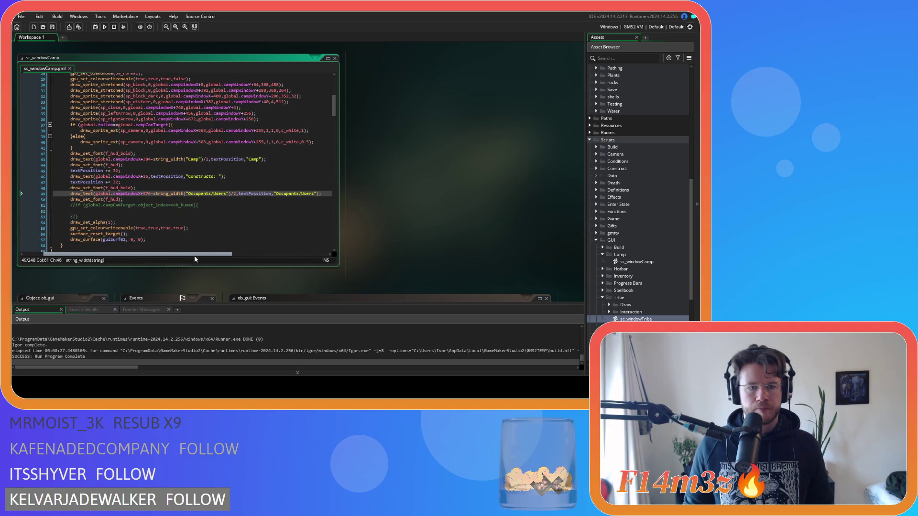
{"action": "double_click", "coordinate": [116, 182]}
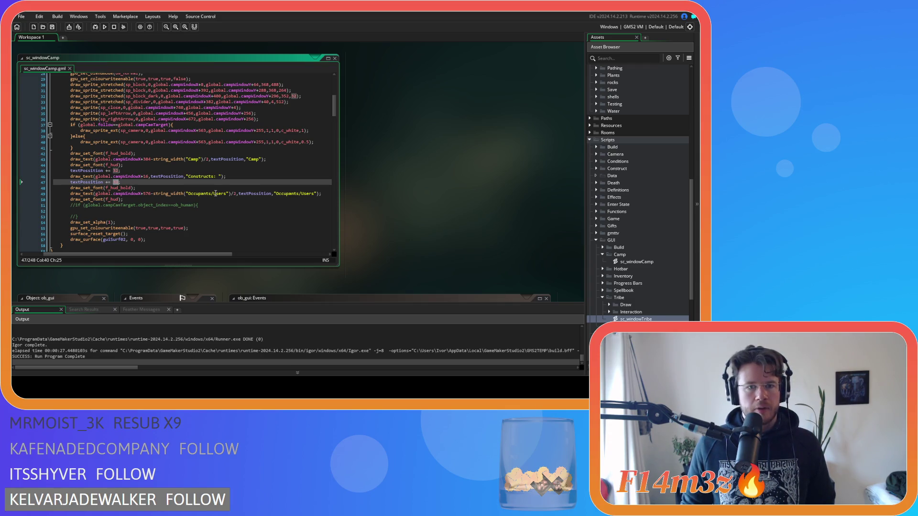
{"action": "scroll", "coordinate": [215, 193], "scroll_direction": "up", "scroll_amount": 1}
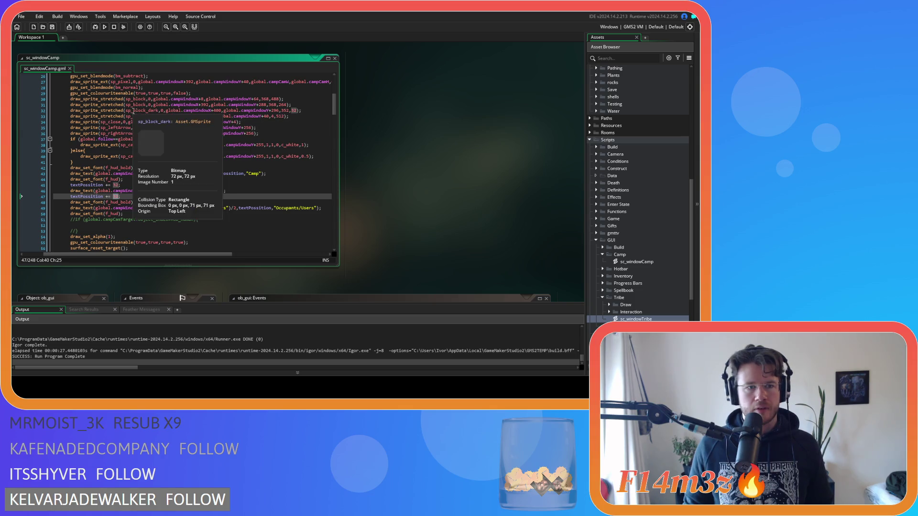
{"action": "double_click", "coordinate": [274, 110]}
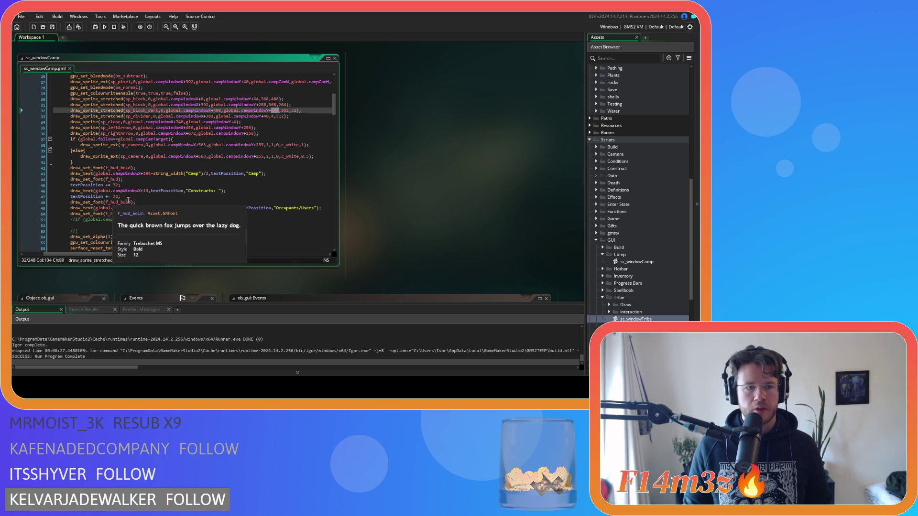
{"action": "left_click", "coordinate": [115, 197]}
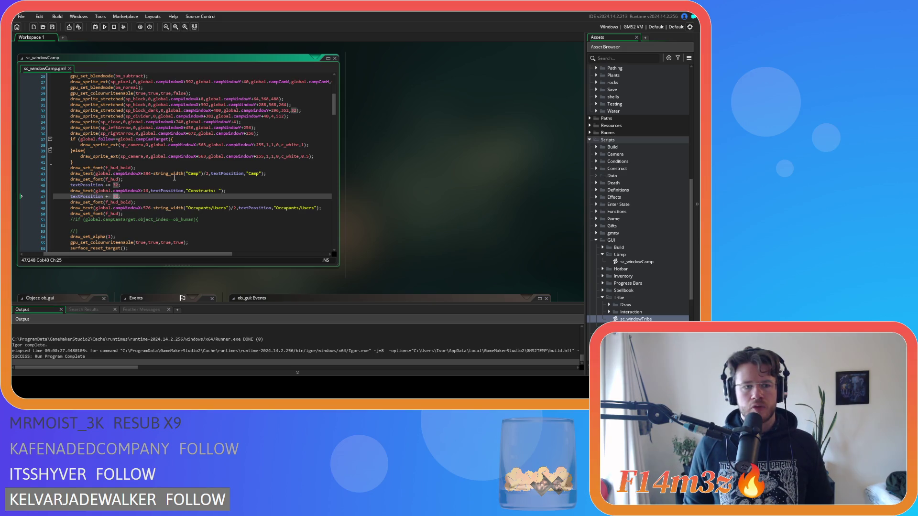
{"action": "type", "text": "2"}
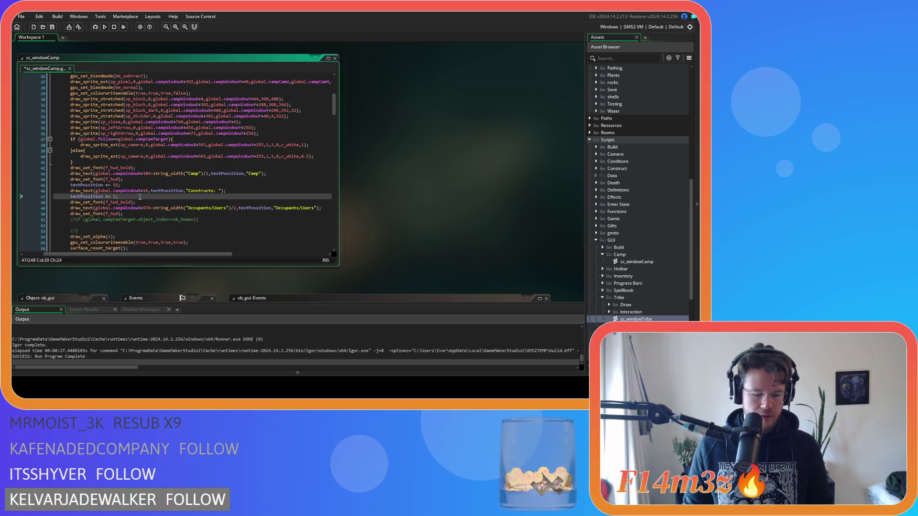
{"action": "key", "text": "ctrl+s"}
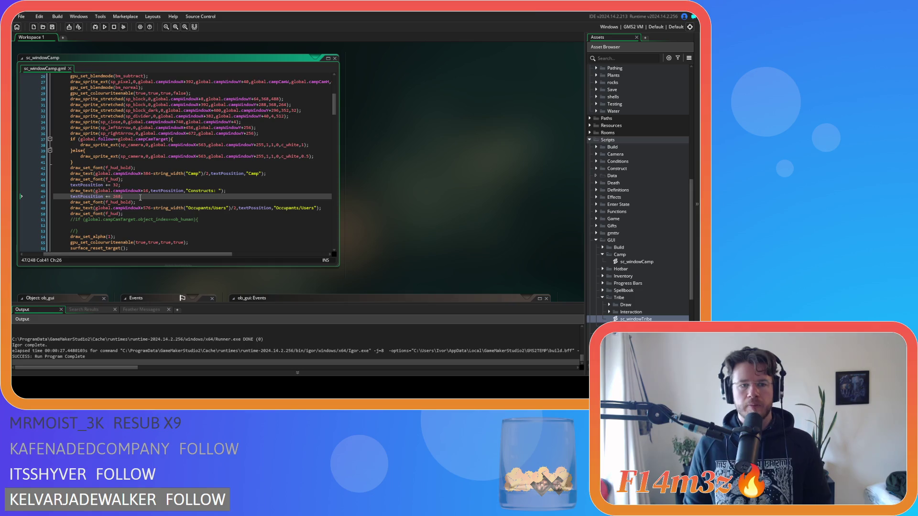
{"action": "key", "text": "F5"}
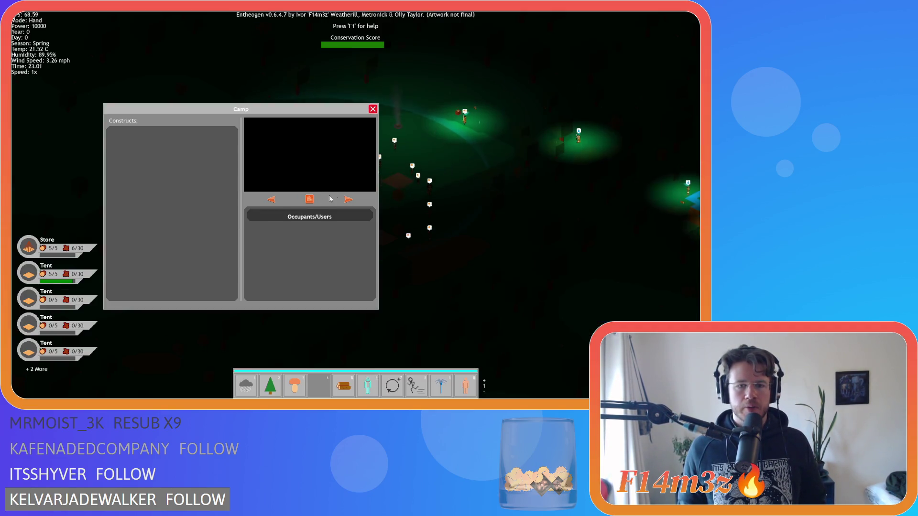
- Review the Camp panel's Constructs and Occupants/Users headings, then close it and quit the game
{"action": "left_click", "coordinate": [415, 159]}
{"action": "left_click", "coordinate": [415, 159]}
{"action": "left_click", "coordinate": [416, 159]}
{"action": "key", "text": "Escape"}
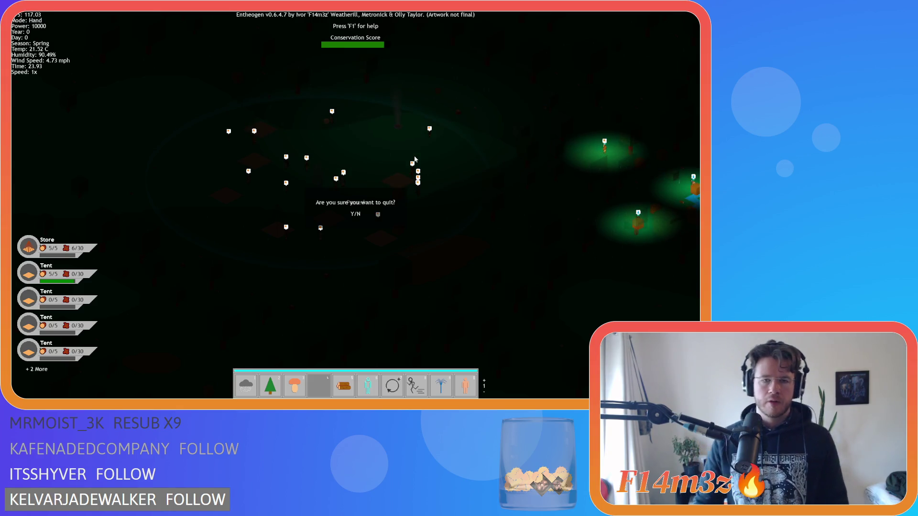
{"action": "key", "text": "Return"}
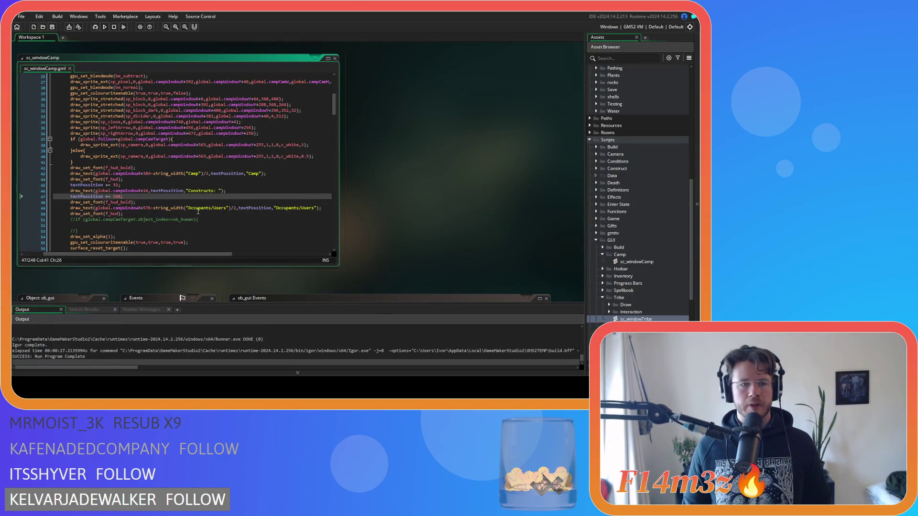
- Delete the textPossition += 368 and textPossition += 32 lines
{"action": "left_click", "coordinate": [23, 197]}
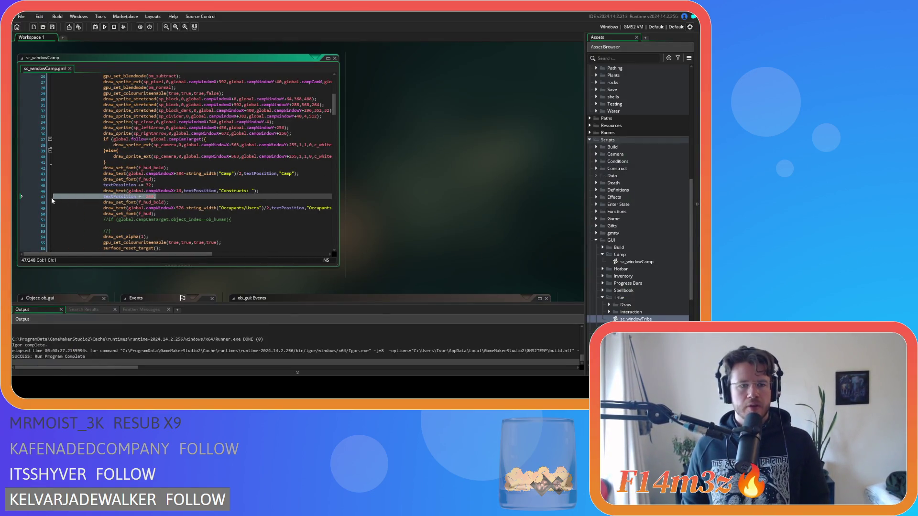
{"action": "key", "text": "BackSpace"}
{"action": "key", "text": "BackSpace"}
{"action": "left_click", "coordinate": [22, 185]}
{"action": "key", "text": "BackSpace"}
{"action": "key", "text": "BackSpace"}
- Move global.campWindowY + 8 from line 22 into the Camp heading's Y position and save
{"action": "scroll", "coordinate": [170, 144], "scroll_direction": "up", "scroll_amount": 3}
{"action": "left_click_drag", "start_coordinate": [174, 112], "coordinate": [19, 113]}
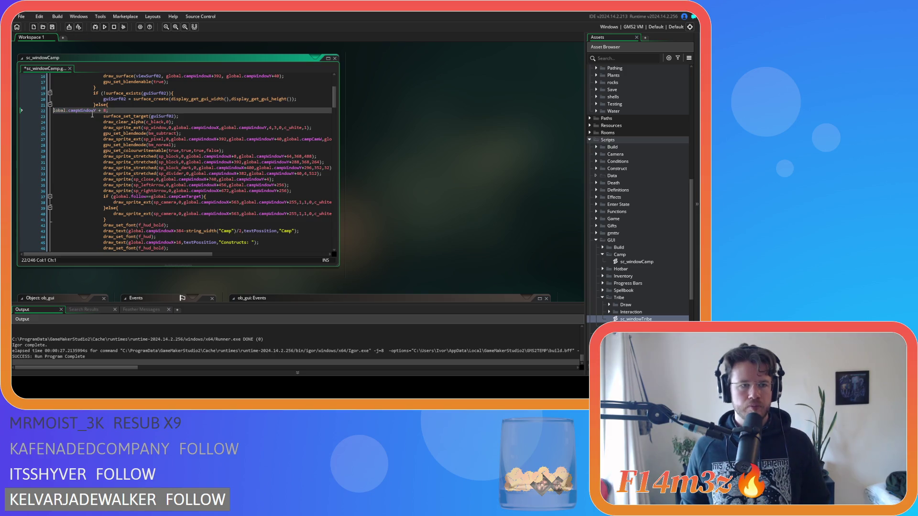
{"action": "type", "text": "g"}
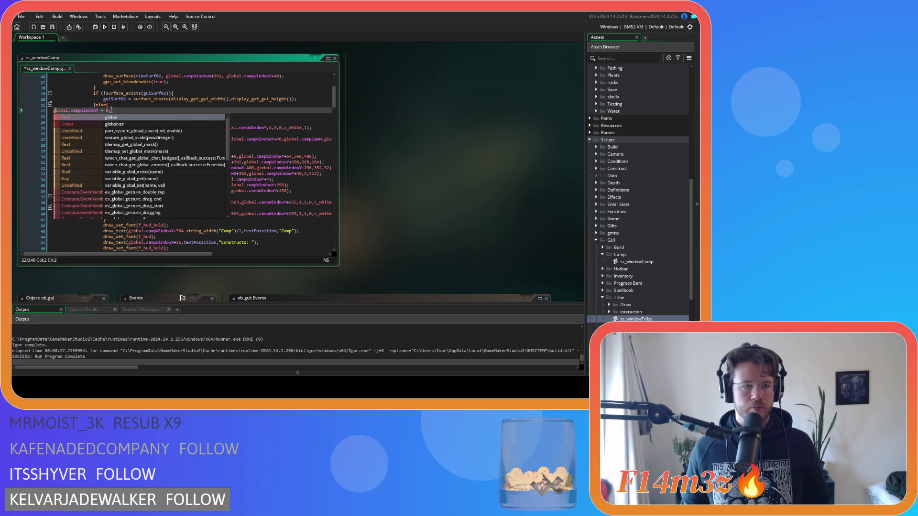
{"action": "left_click", "coordinate": [38, 111]}
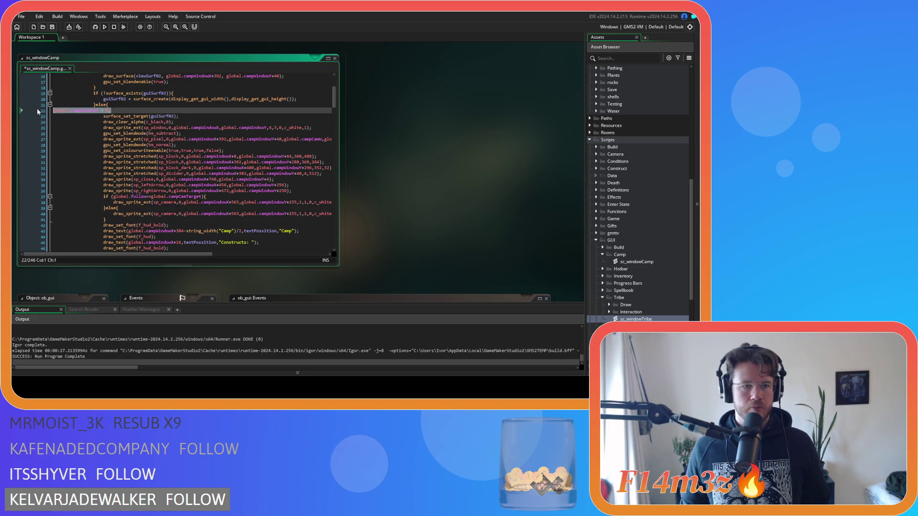
{"action": "left_click", "coordinate": [111, 111]}
{"action": "left_click_drag", "start_coordinate": [109, 111], "coordinate": [38, 111]}
{"action": "key", "text": "ctrl+c"}
{"action": "key", "text": "BackSpace"}
{"action": "key", "text": "BackSpace"}
{"action": "scroll", "coordinate": [179, 162], "scroll_direction": "down", "scroll_amount": 3}
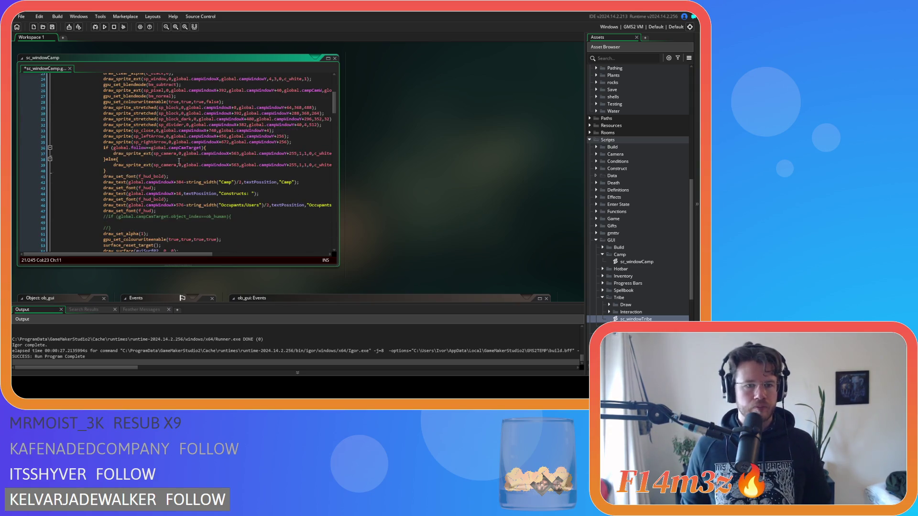
{"action": "scroll", "coordinate": [199, 173], "scroll_direction": "down", "scroll_amount": 2}
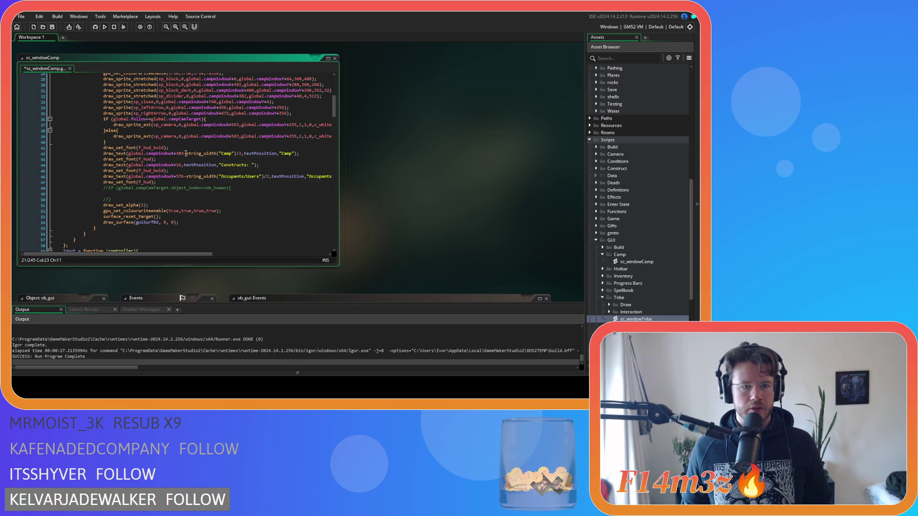
{"action": "double_click", "coordinate": [265, 154]}
{"action": "key", "text": "ctrl+v"}
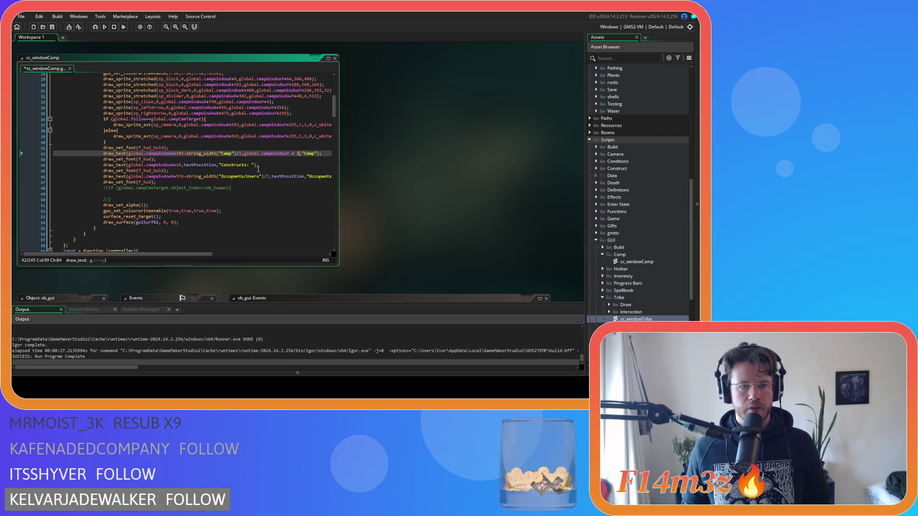
{"action": "key", "text": "BackSpace"}
{"action": "left_click", "coordinate": [319, 154]}
{"action": "key", "text": "ctrl+s"}
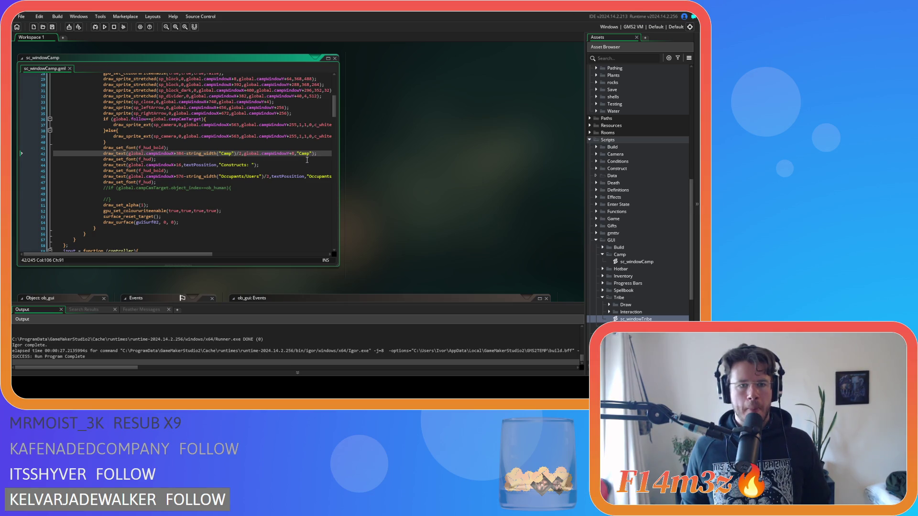
- Set the Constructs heading to campWindowY+40, save, and paste the campWindowY offset onto the Occupants/Users line
{"action": "left_click_drag", "start_coordinate": [295, 153], "coordinate": [281, 154]}
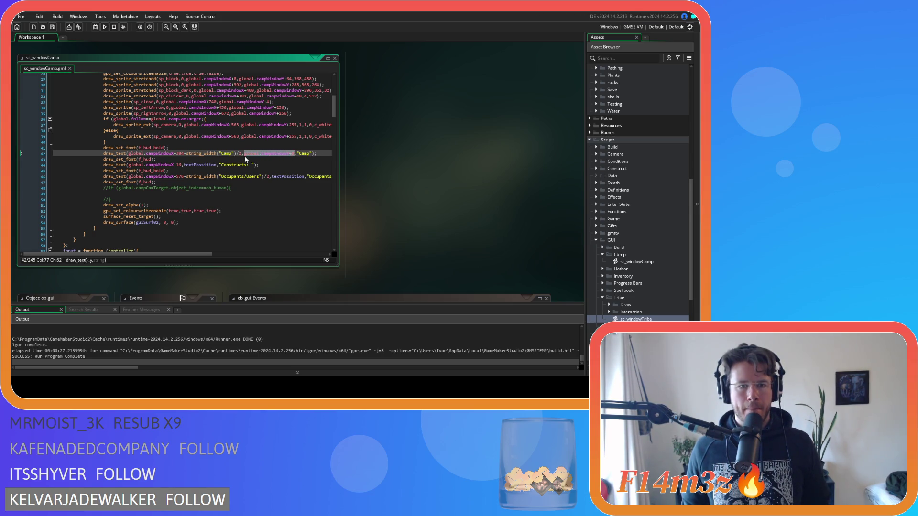
{"action": "double_click", "coordinate": [188, 165]}
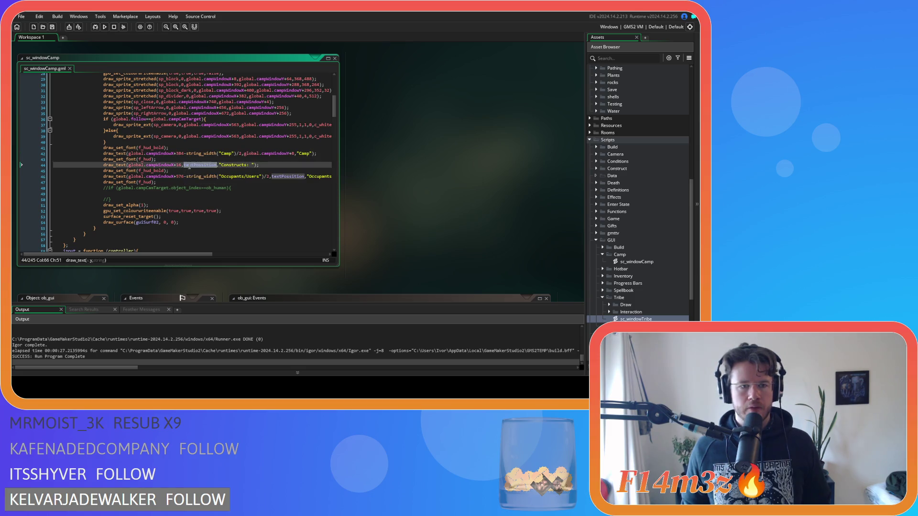
{"action": "type", "text": "global.campWindowY+8"}
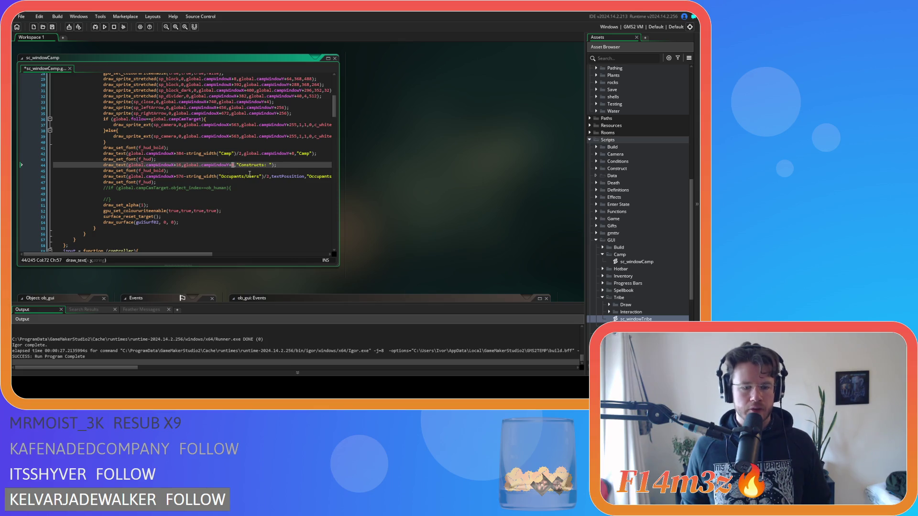
{"action": "key", "text": "BackSpace"}
{"action": "type", "text": "40"}
{"action": "key", "text": "ctrl+s"}
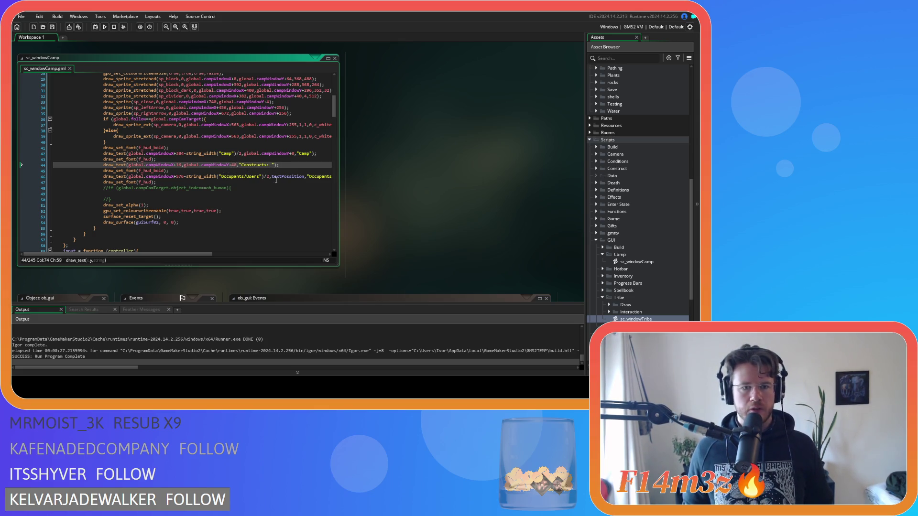
{"action": "double_click", "coordinate": [282, 177]}
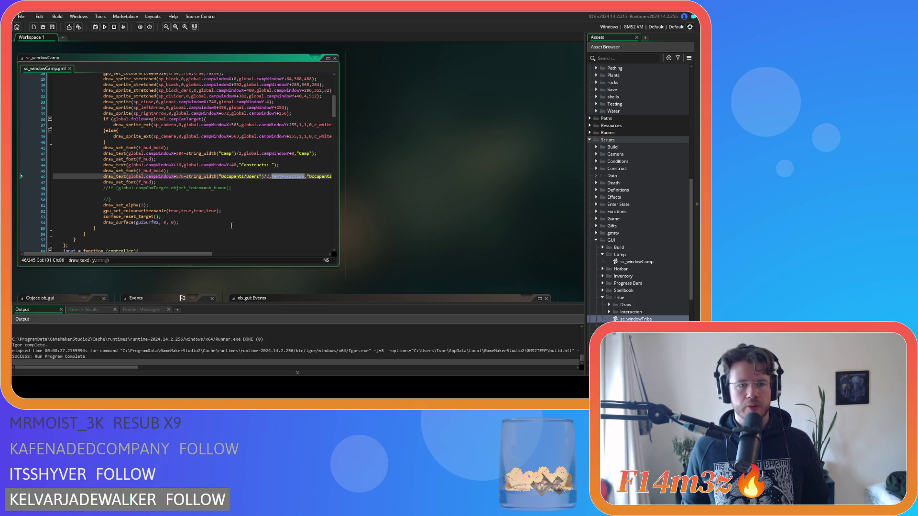
{"action": "type", "text": "global.campWindowY+8"}
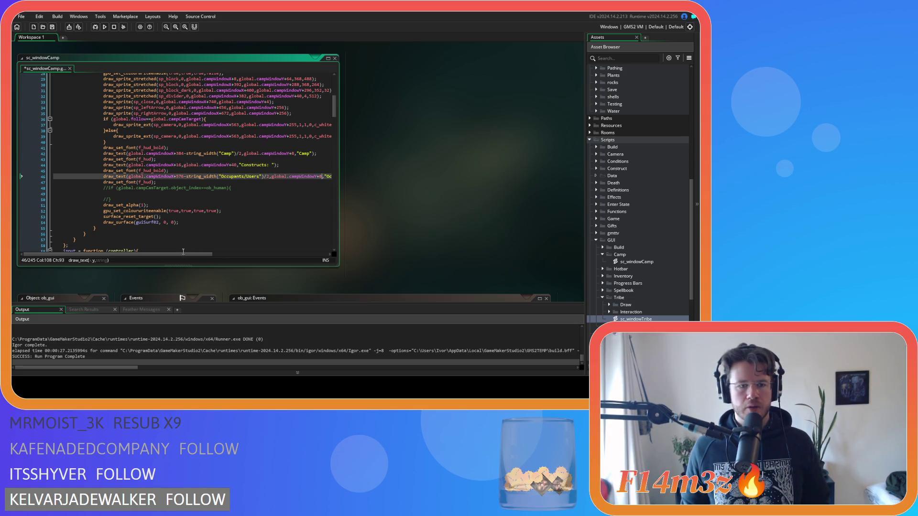
{"action": "left_click_drag", "start_coordinate": [203, 254], "coordinate": [234, 257]}
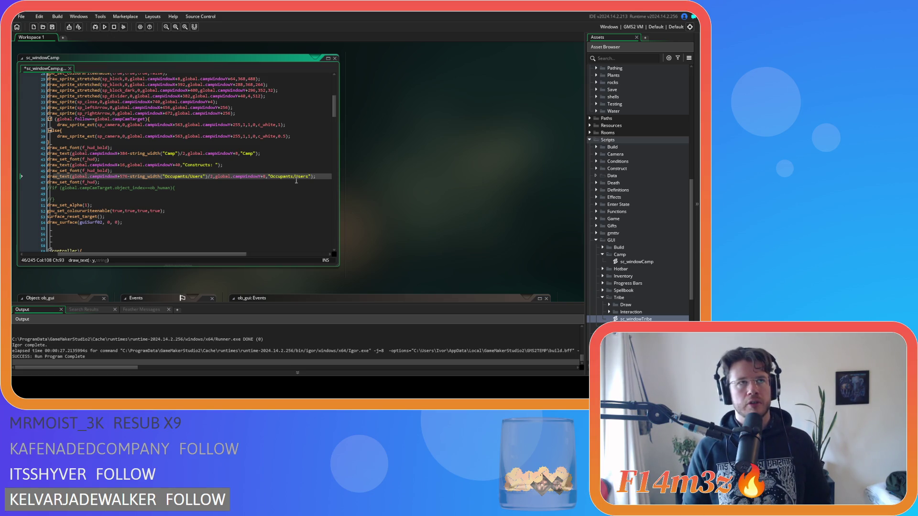
- Set the Occupants/Users offset to campWindowY+292, test-run the game, and quit
{"action": "key", "text": "BackSpace"}
{"action": "type", "text": "292"}
{"action": "key", "text": "F5"}
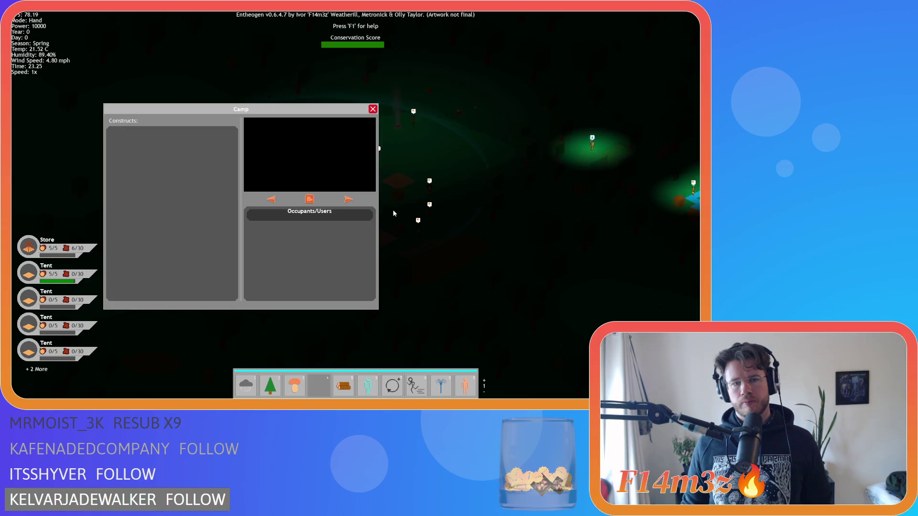
{"action": "key", "text": "Escape"}
{"action": "key", "text": "Escape"}
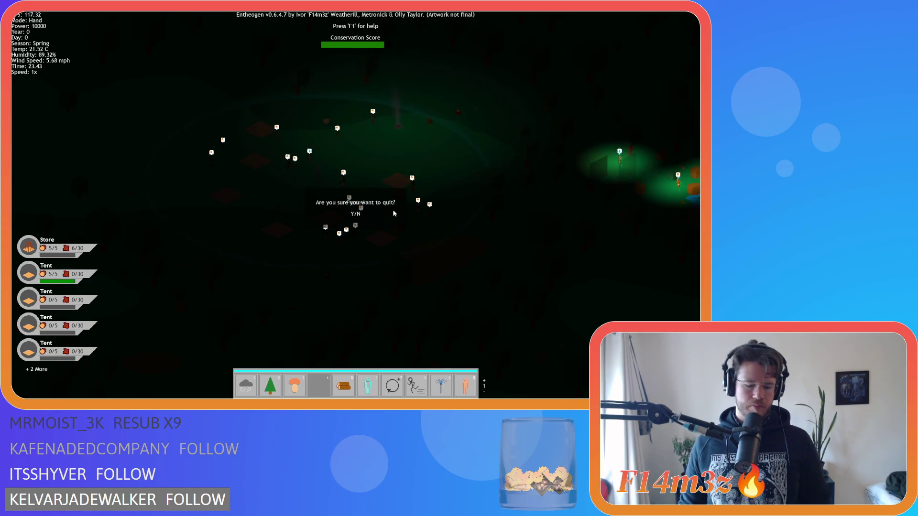
{"action": "key", "text": "y"}
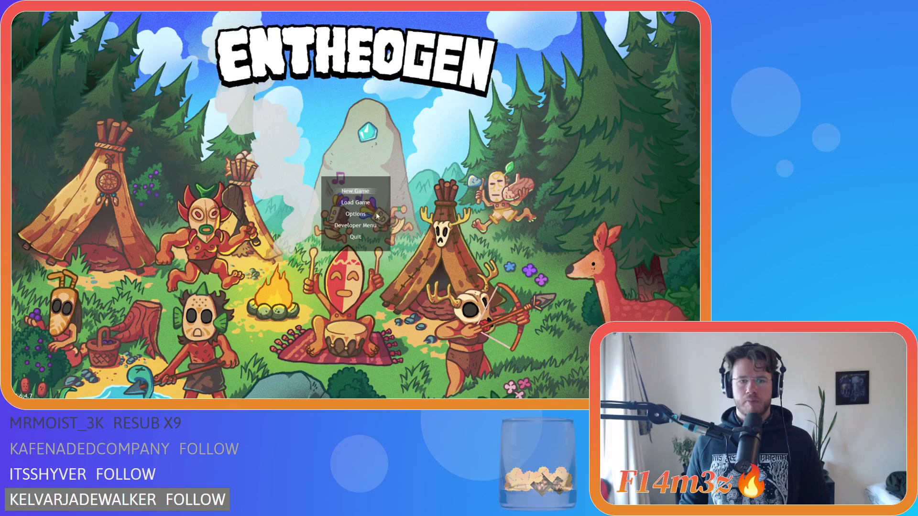
- Tweak the offset to campWindowY+300, rerun the game, and quit after checking
{"action": "type", "text": "8"}
{"action": "key", "text": "F5"}
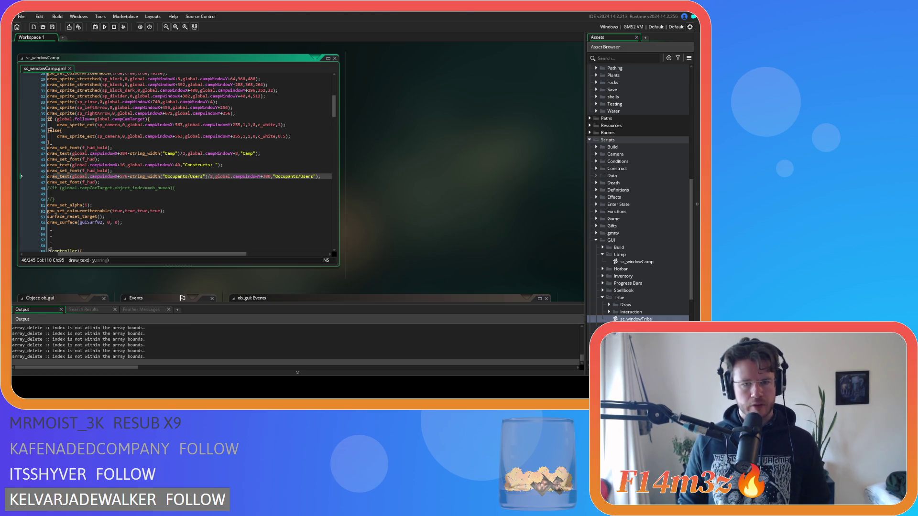
{"action": "key", "text": "alt+Tab"}
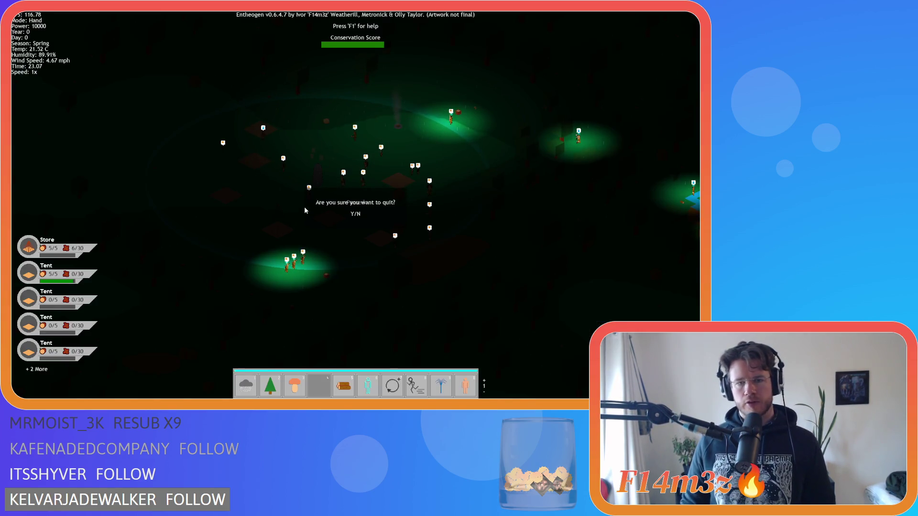
{"action": "key", "text": "y"}
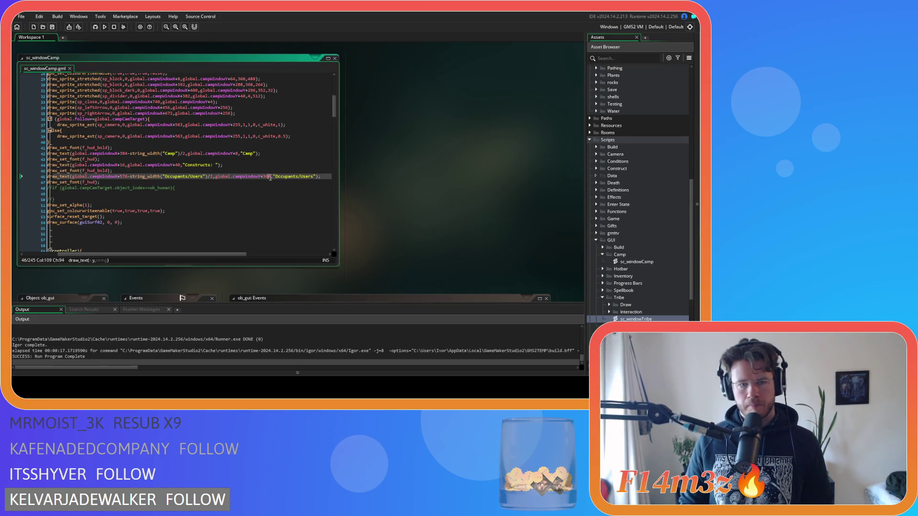
{"action": "key", "text": "F5"}
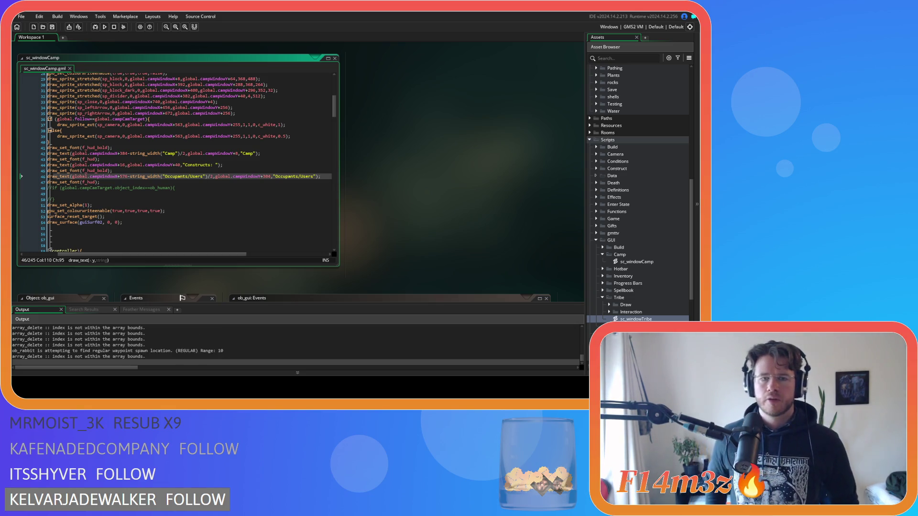
{"action": "key", "text": "alt+Tab"}
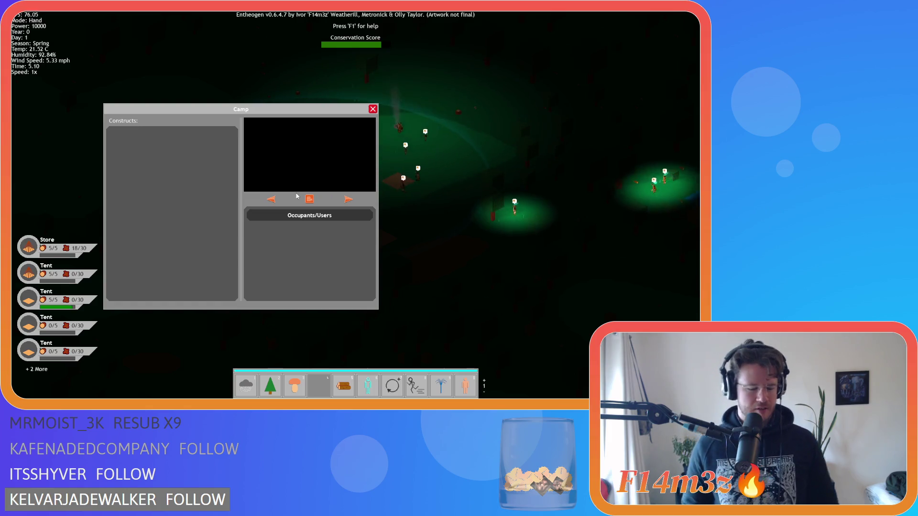
{"action": "key", "text": "Escape"}
{"action": "key", "text": "Escape"}
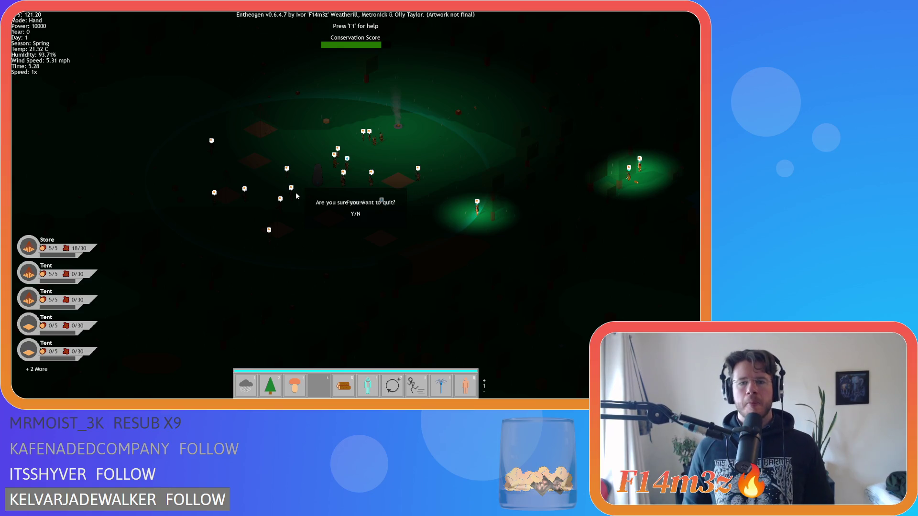
{"action": "key", "text": "y"}
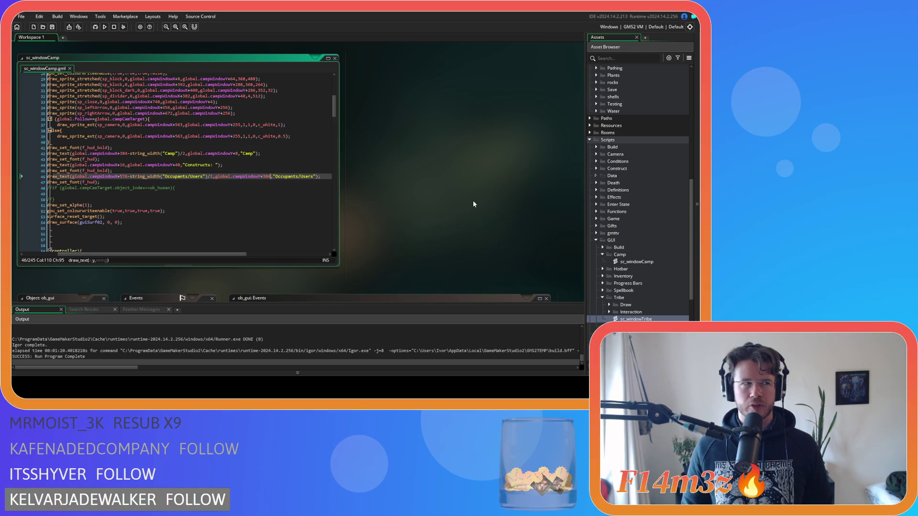
{"action": "left_click", "coordinate": [525, 192]}
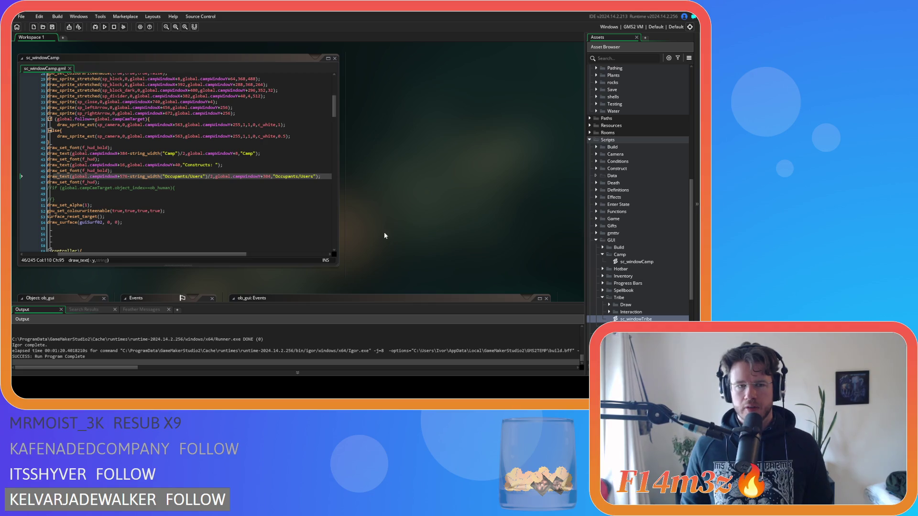
- Expand Sprites > UI > Windows in the Asset Browser and open the sp_bar_thick sprite
{"action": "scroll", "coordinate": [603, 251], "scroll_direction": "down", "scroll_amount": 6}
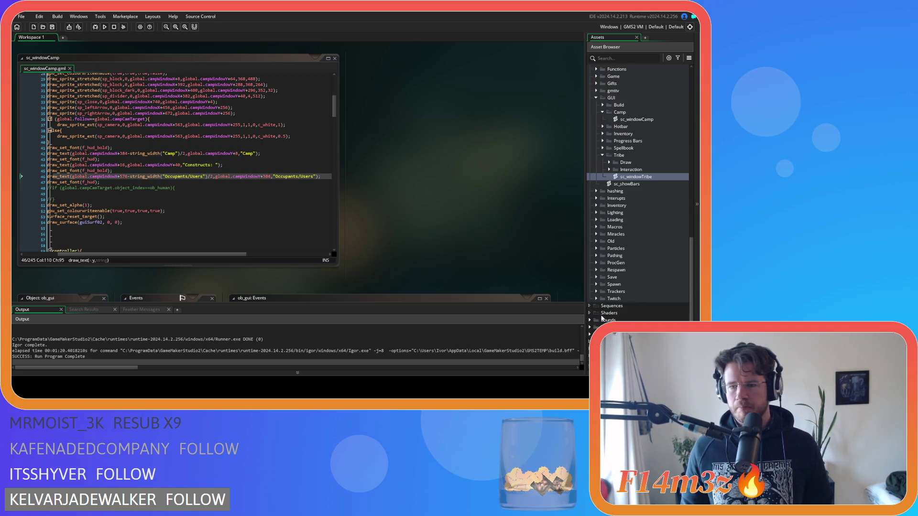
{"action": "left_click", "coordinate": [590, 328]}
{"action": "scroll", "coordinate": [596, 310], "scroll_direction": "down", "scroll_amount": 5}
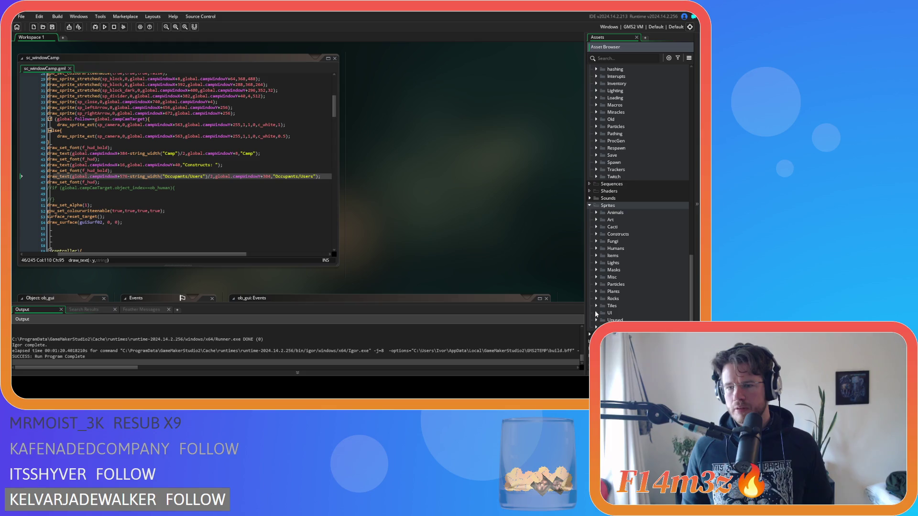
{"action": "left_click", "coordinate": [597, 313]}
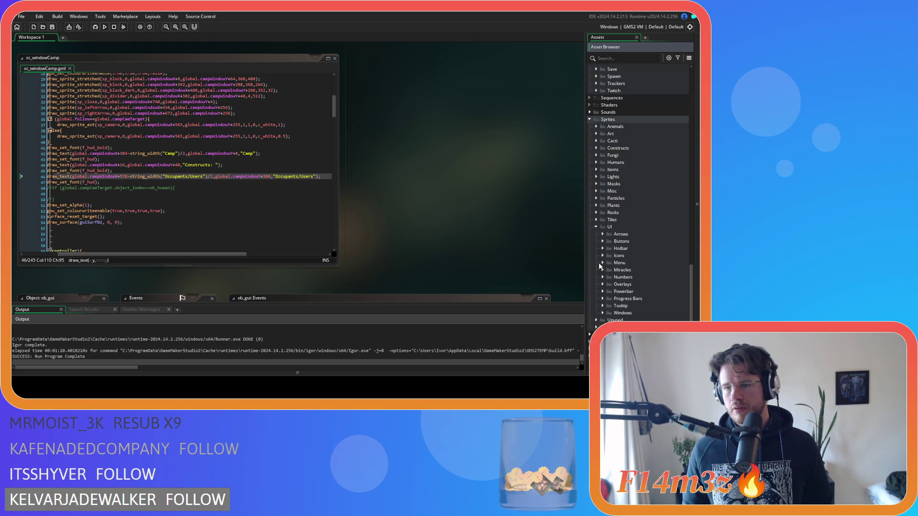
{"action": "left_click", "coordinate": [603, 313]}
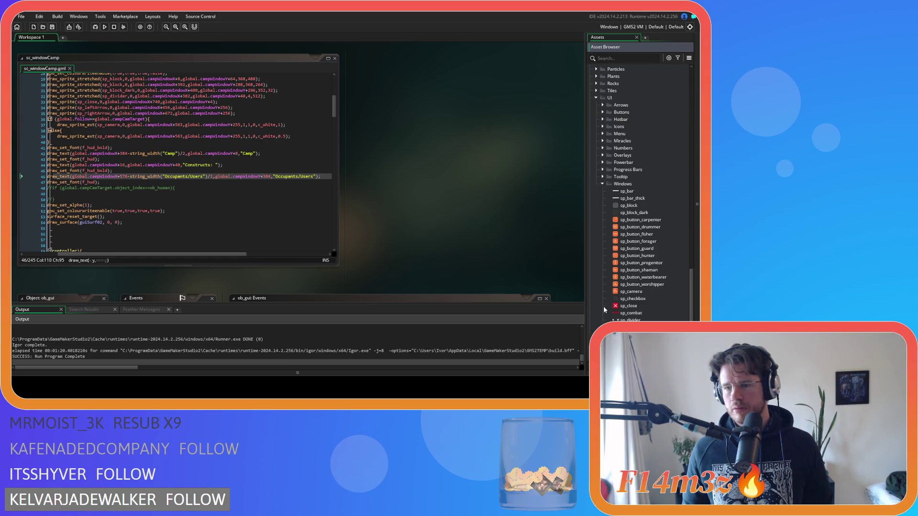
{"action": "double_click", "coordinate": [651, 198]}
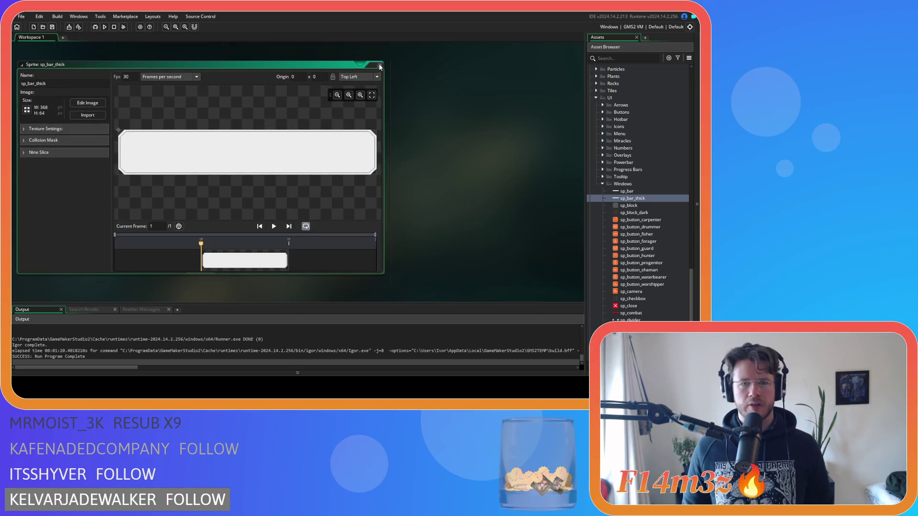
- Collapse the sp_bar_thick sprite window and open the sp_camera sprite
{"action": "double_click", "coordinate": [375, 69]}
{"action": "scroll", "coordinate": [644, 228], "scroll_direction": "down", "scroll_amount": 2}
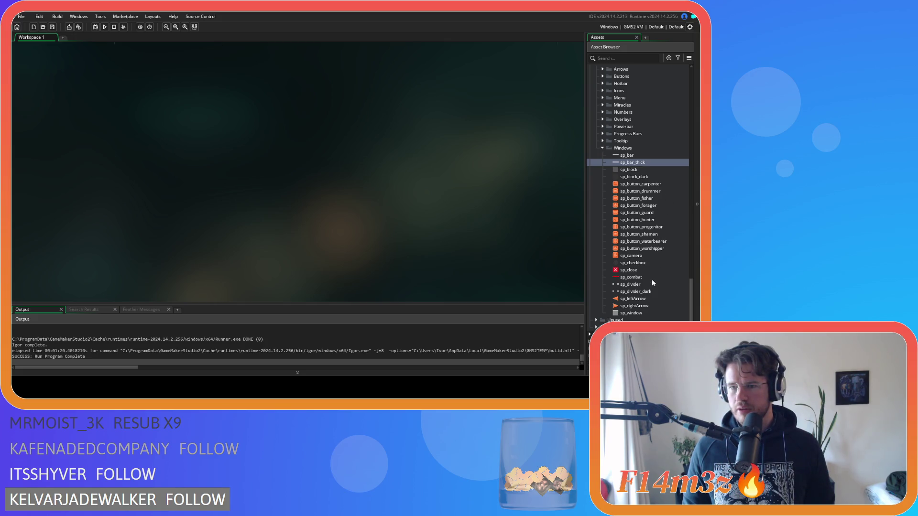
{"action": "double_click", "coordinate": [631, 256]}
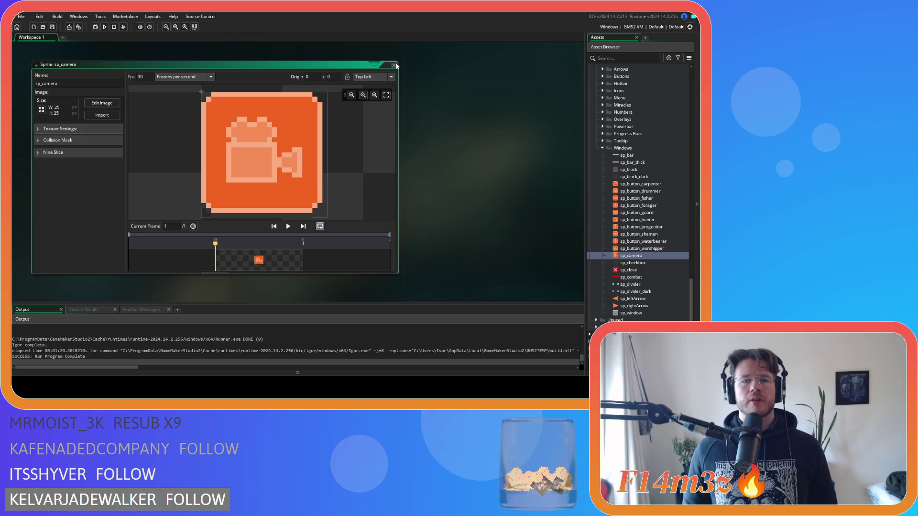
- Close the sp_camera sprite editor and re-expand the UI > Windows sprite folders
{"action": "left_click", "coordinate": [394, 65]}
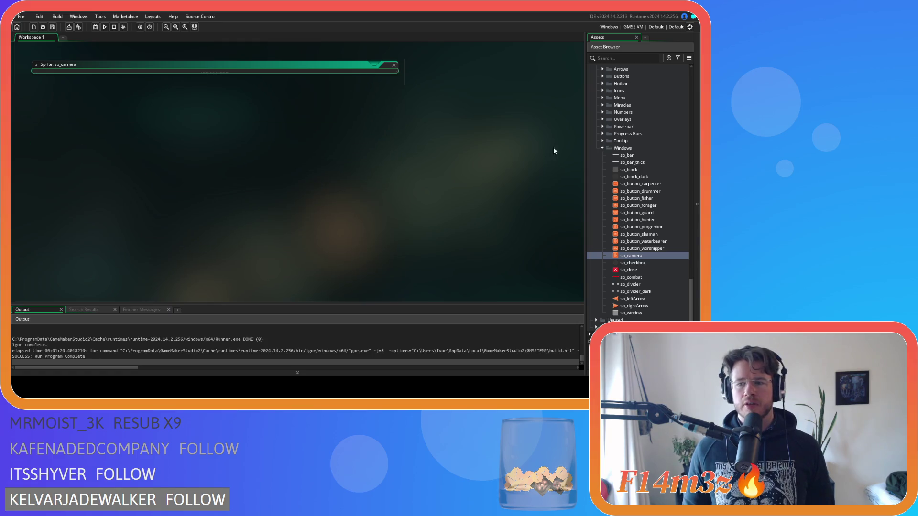
{"action": "scroll", "coordinate": [614, 158], "scroll_direction": "up", "scroll_amount": 5}
{"action": "left_click", "coordinate": [614, 227]}
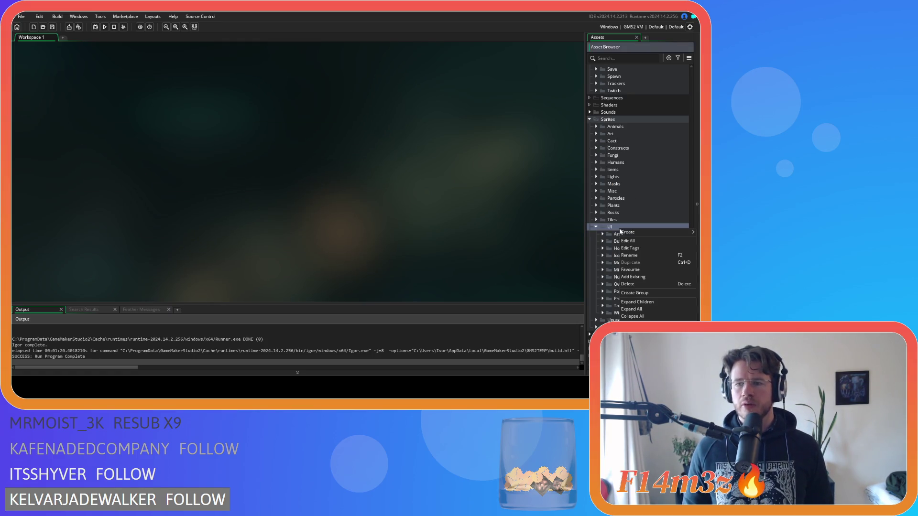
{"action": "left_click", "coordinate": [602, 313]}
- Bring up the context menu of the Windows sprite folder
{"action": "scroll", "coordinate": [626, 306], "scroll_direction": "down", "scroll_amount": 6}
{"action": "scroll", "coordinate": [631, 304], "scroll_direction": "down", "scroll_amount": 1}
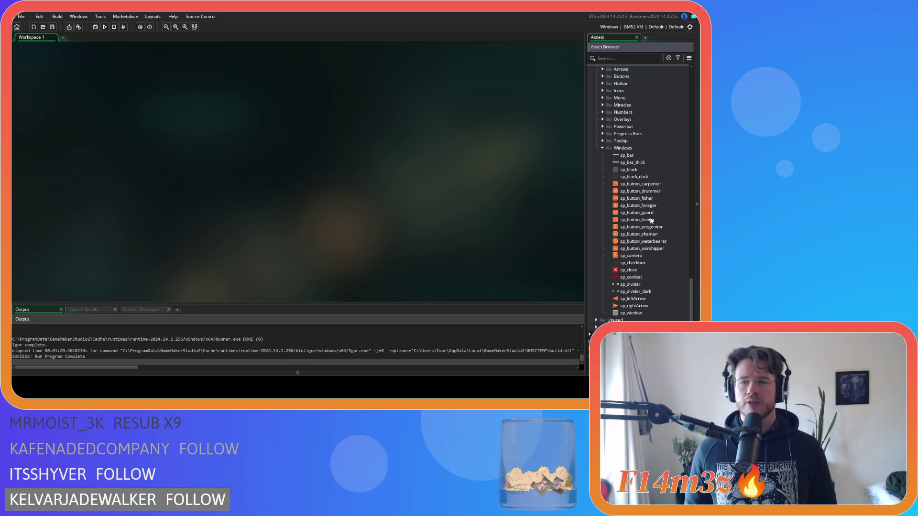
{"action": "right_click", "coordinate": [630, 150]}
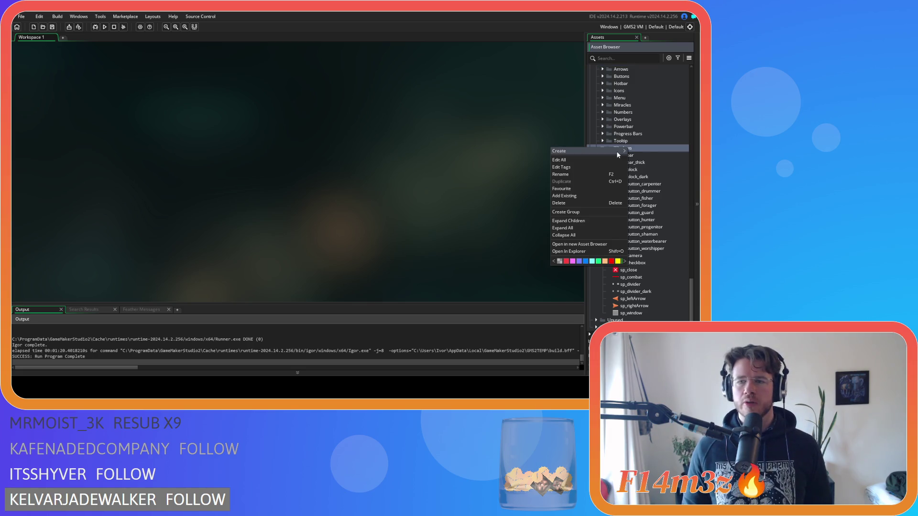